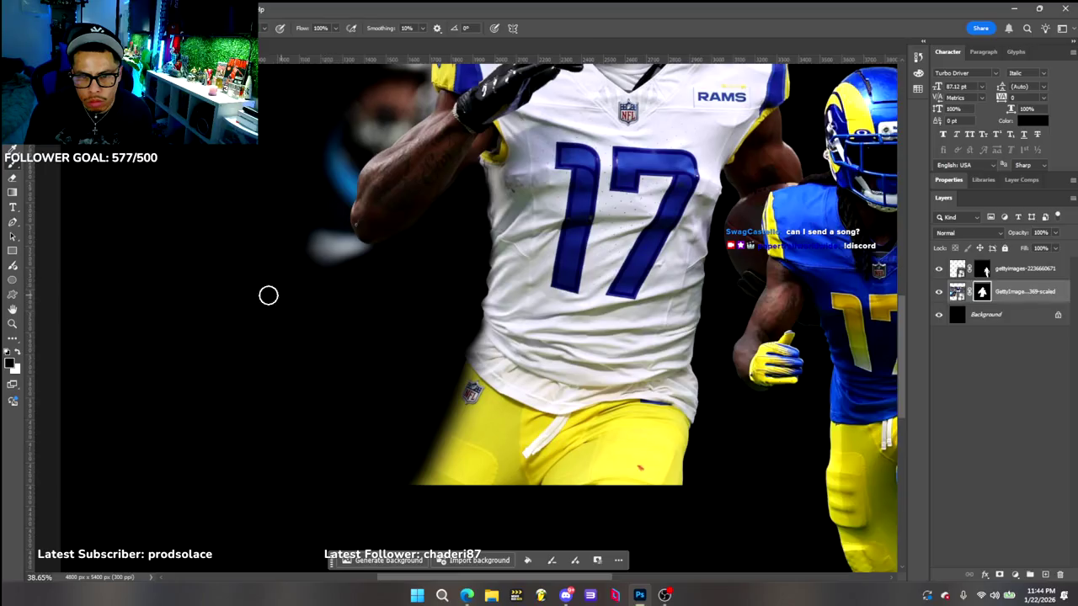
Paint black on the mask over the blurred figure and grey patches beside the player's arm and shoulder
drag(366, 258, 321, 265)
scroll(319, 261, up, 1)
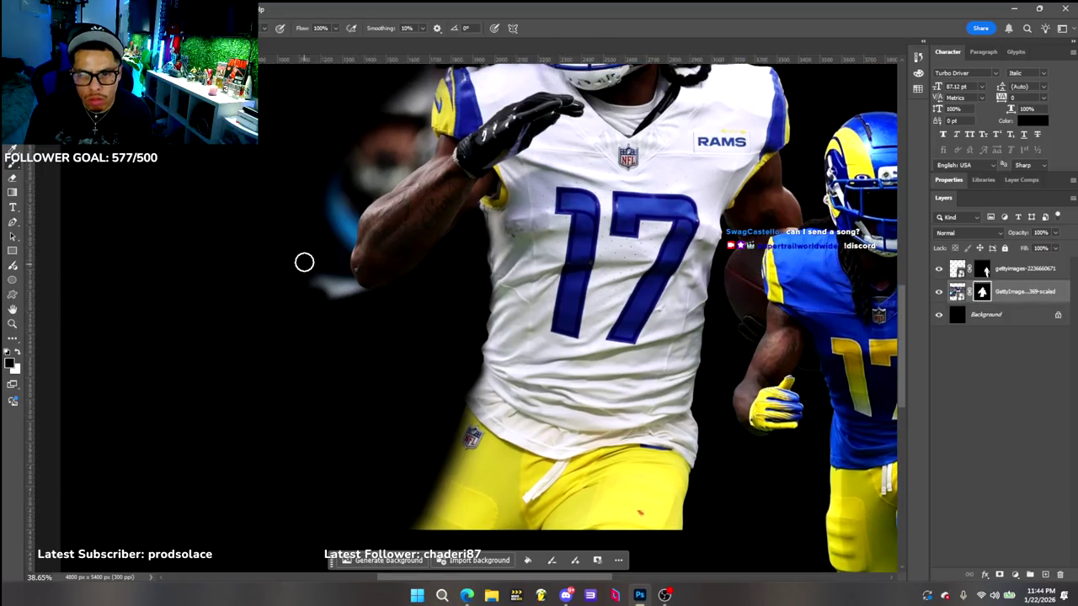
scroll(303, 262, up, 2)
scroll(308, 239, up, 2)
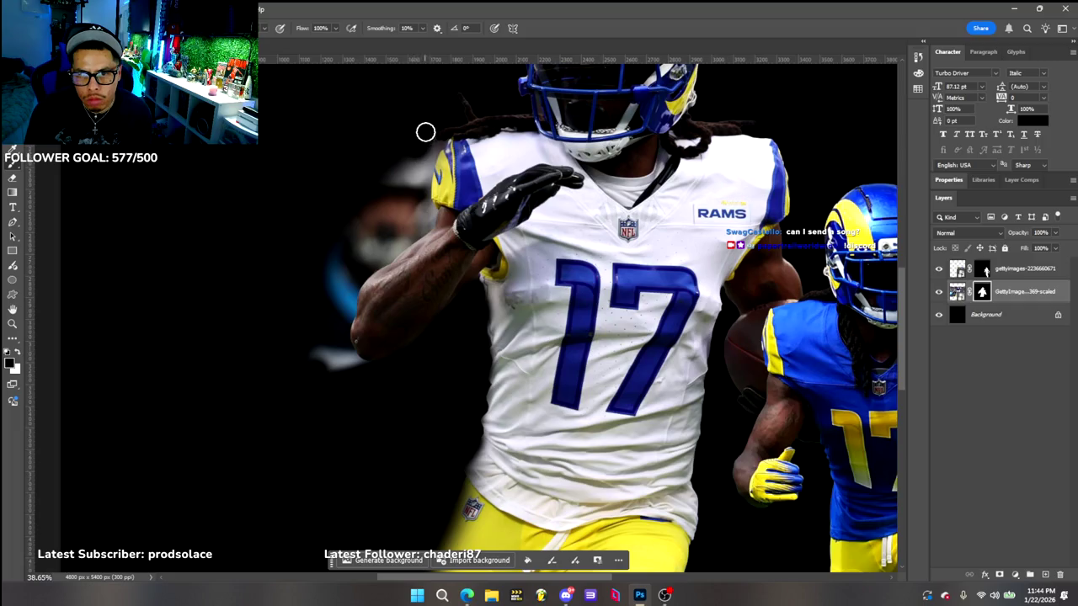
mouse_move(389, 152)
mouse_down()
mouse_move(380, 197)
mouse_move(346, 209)
mouse_move(324, 263)
mouse_up()
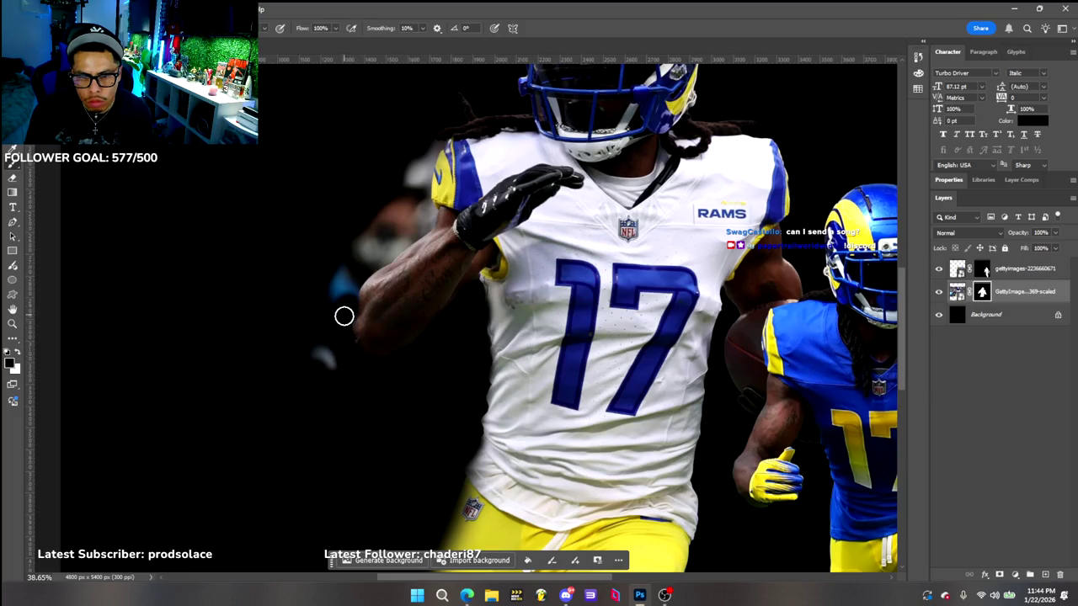
drag(340, 300, 300, 374)
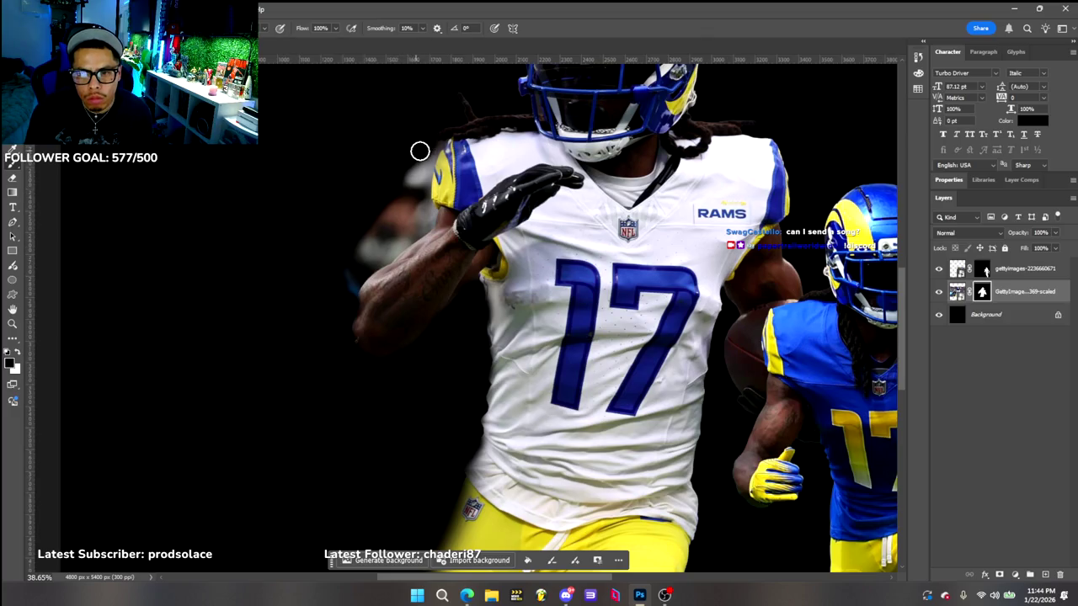
drag(400, 175, 425, 160)
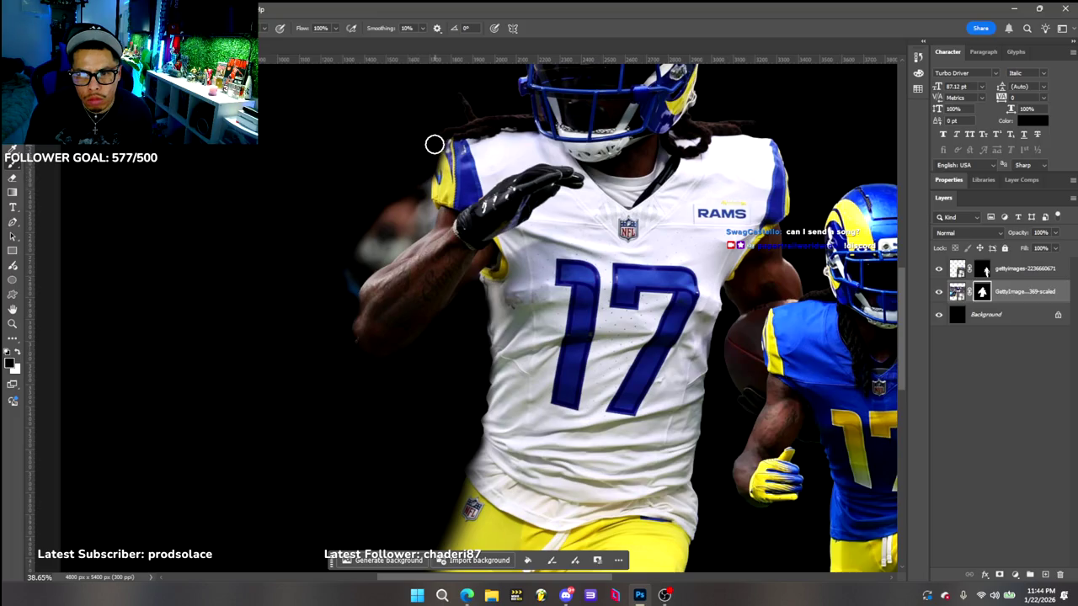
mouse_move(395, 204)
mouse_down()
mouse_move(332, 282)
mouse_move(421, 187)
mouse_move(350, 264)
mouse_move(405, 231)
mouse_move(424, 195)
mouse_up()
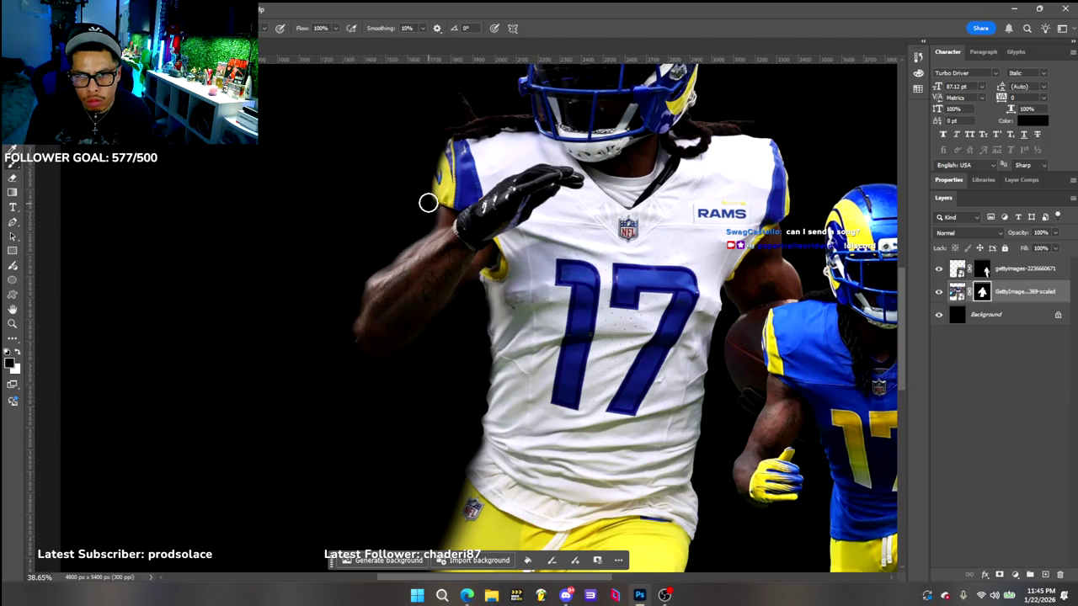
scroll(337, 195, down, 5)
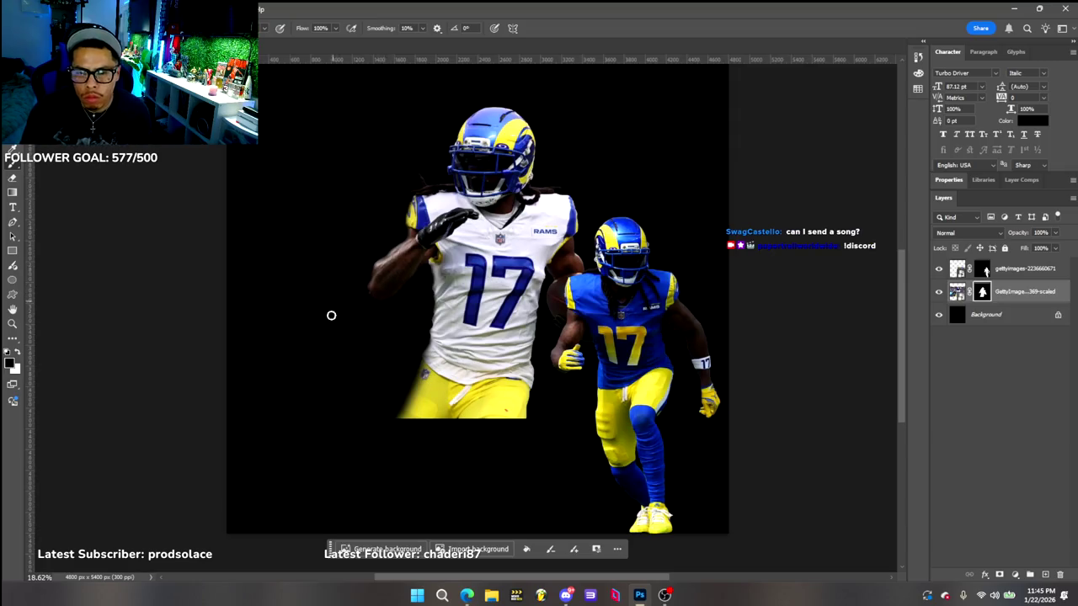
Swap to white and brush the yellow pants edge back in on the mask
key(x)
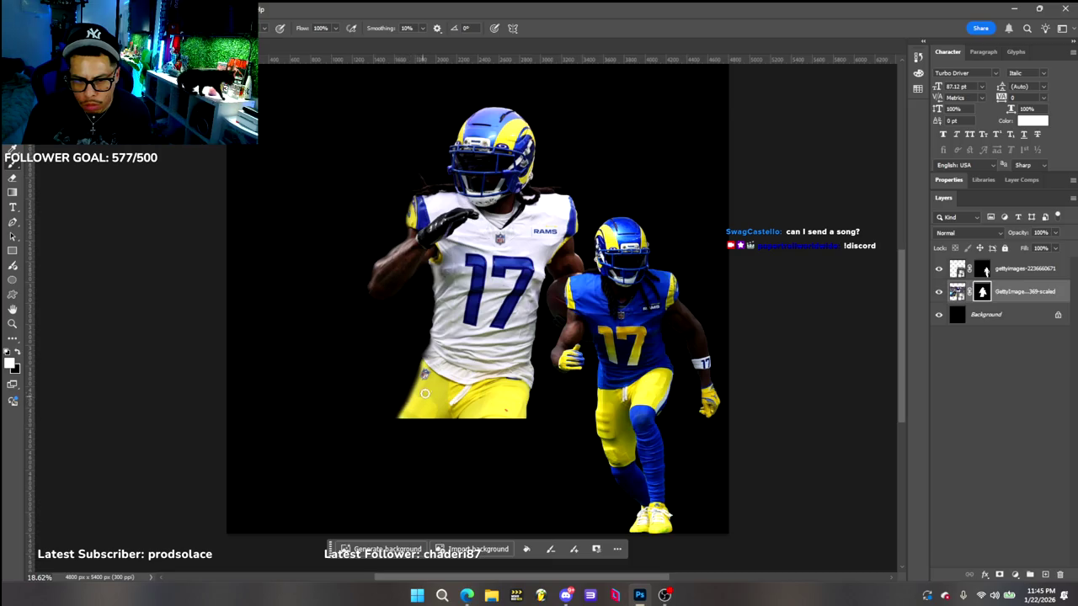
drag(409, 392, 396, 420)
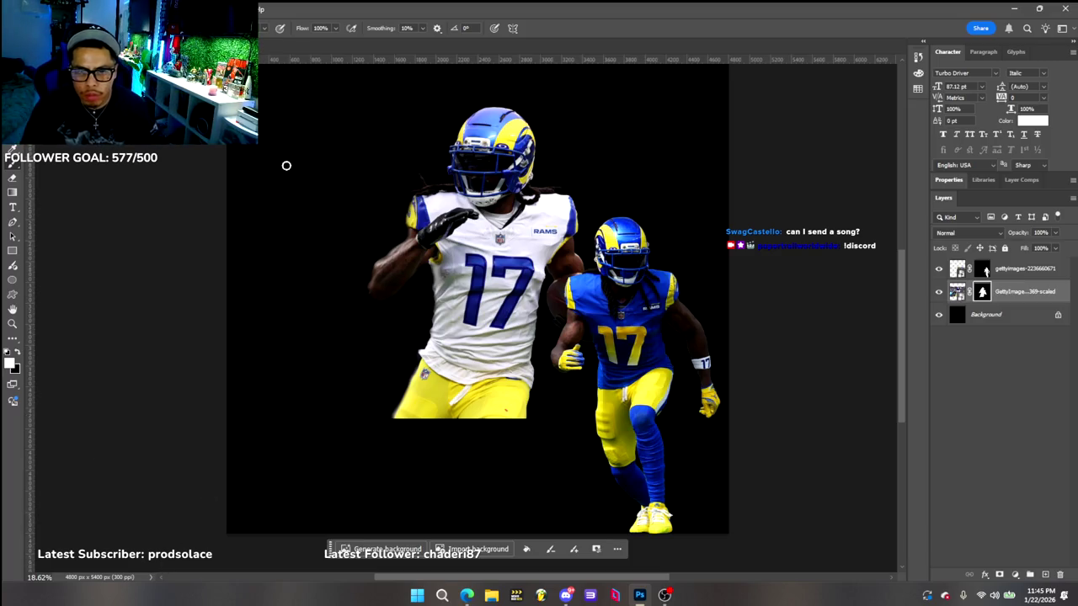
Move the white-jersey player down-left, enlarge it, and commit the transform
key(v)
drag(453, 127, 401, 195)
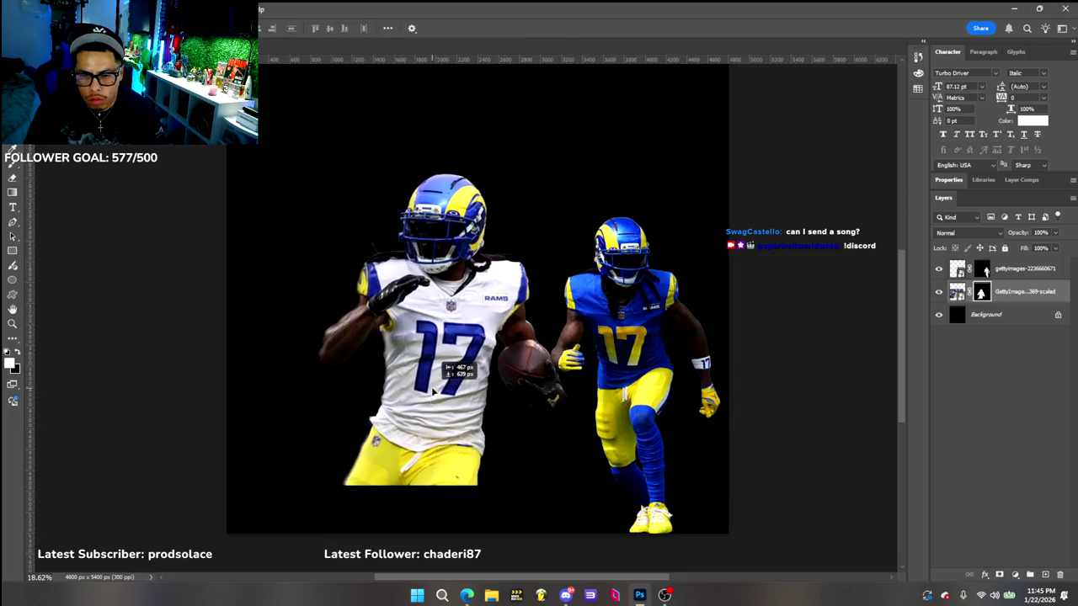
drag(171, 160, 4, 142)
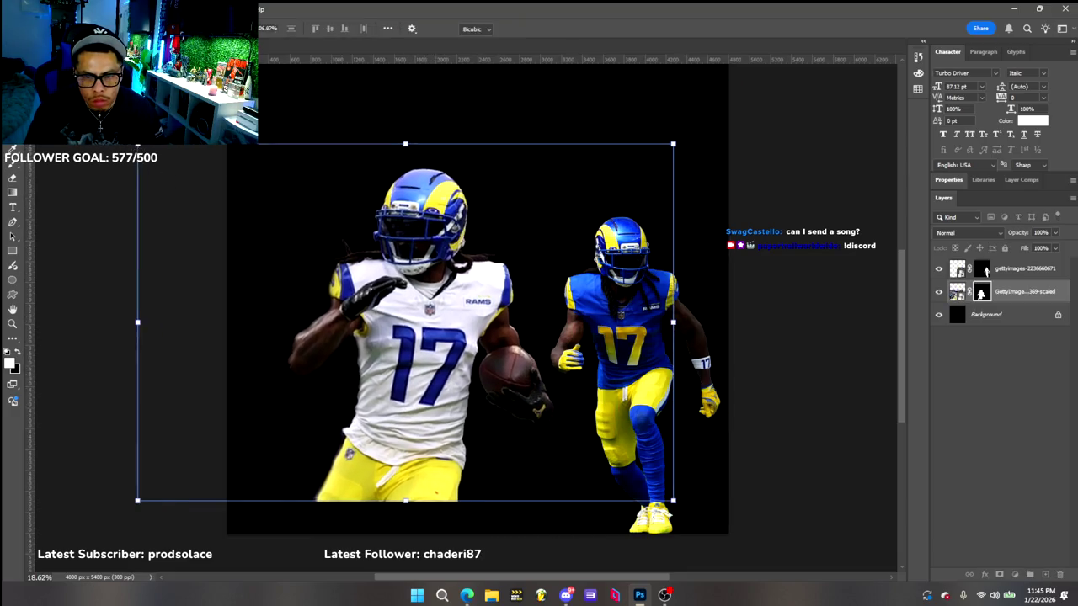
drag(389, 337, 486, 276)
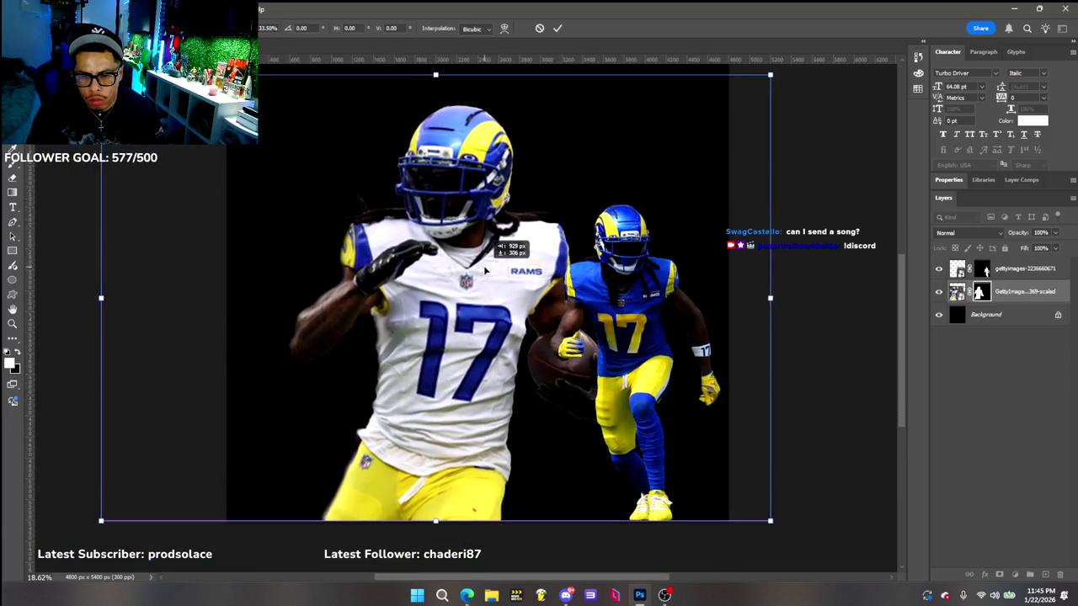
drag(485, 270, 497, 265)
click(502, 545)
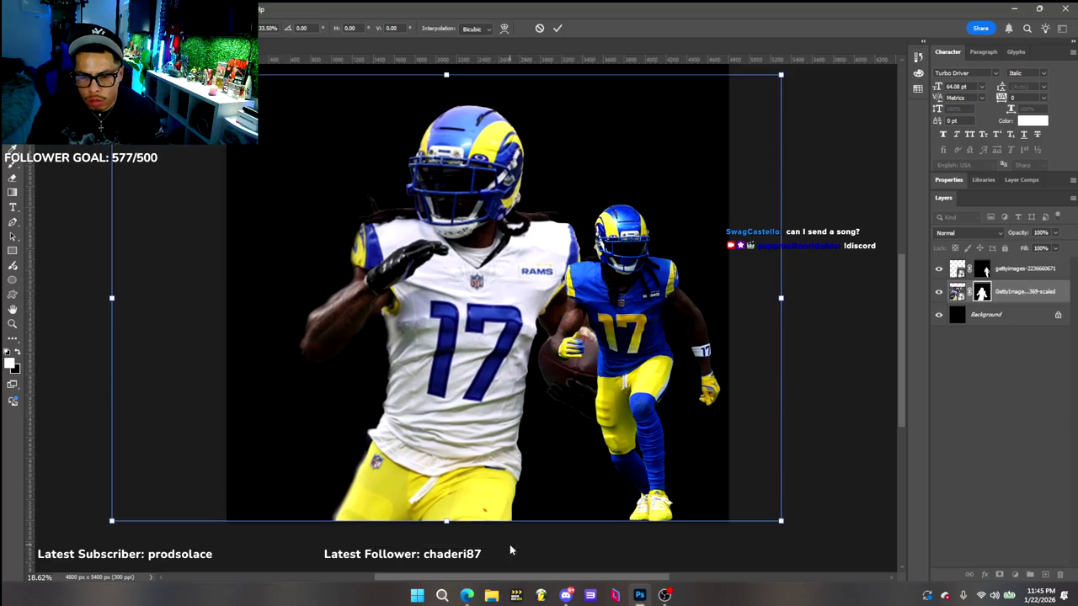
Reposition the white-jersey and blue-jersey players across the canvas
drag(466, 316, 507, 316)
drag(619, 320, 301, 317)
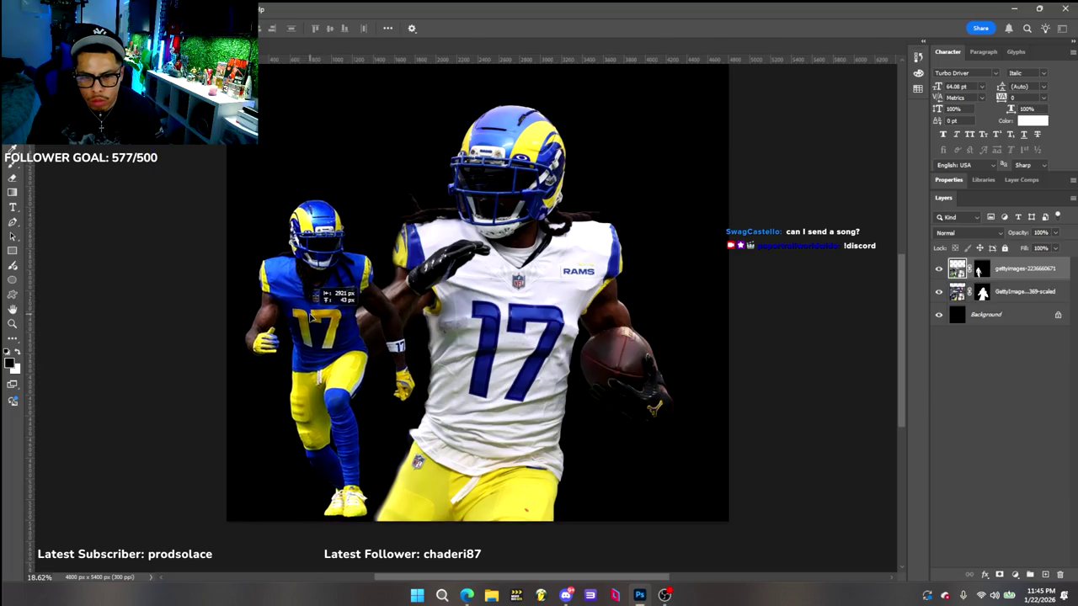
drag(302, 316, 313, 325)
mouse_move(413, 264)
mouse_down()
mouse_move(344, 265)
mouse_move(619, 282)
mouse_up()
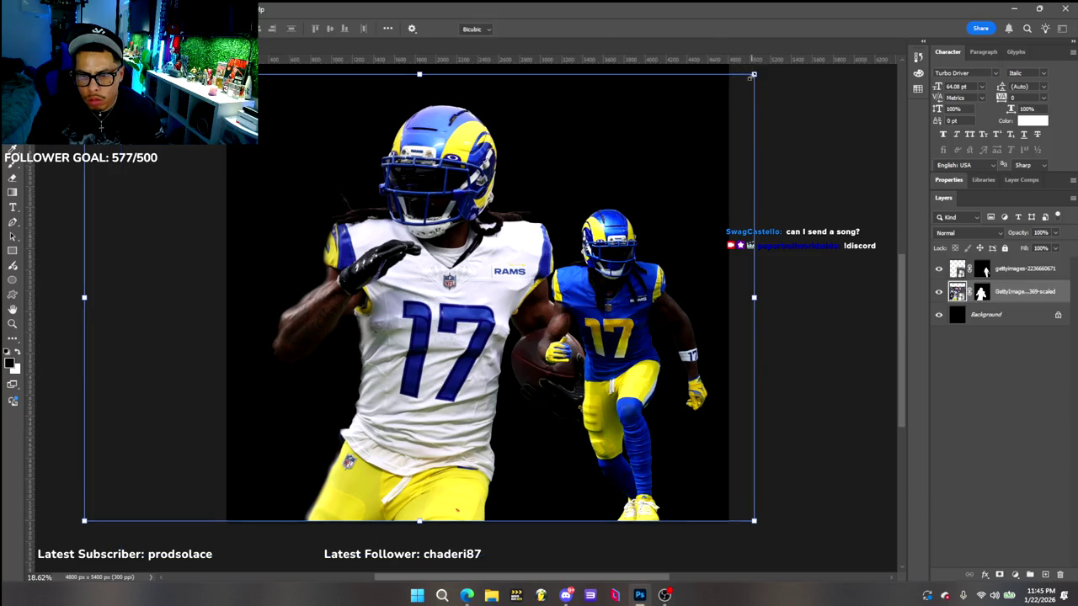
Scale the white-jersey player up further to fill the canvas and confirm it
drag(752, 75, 836, 89)
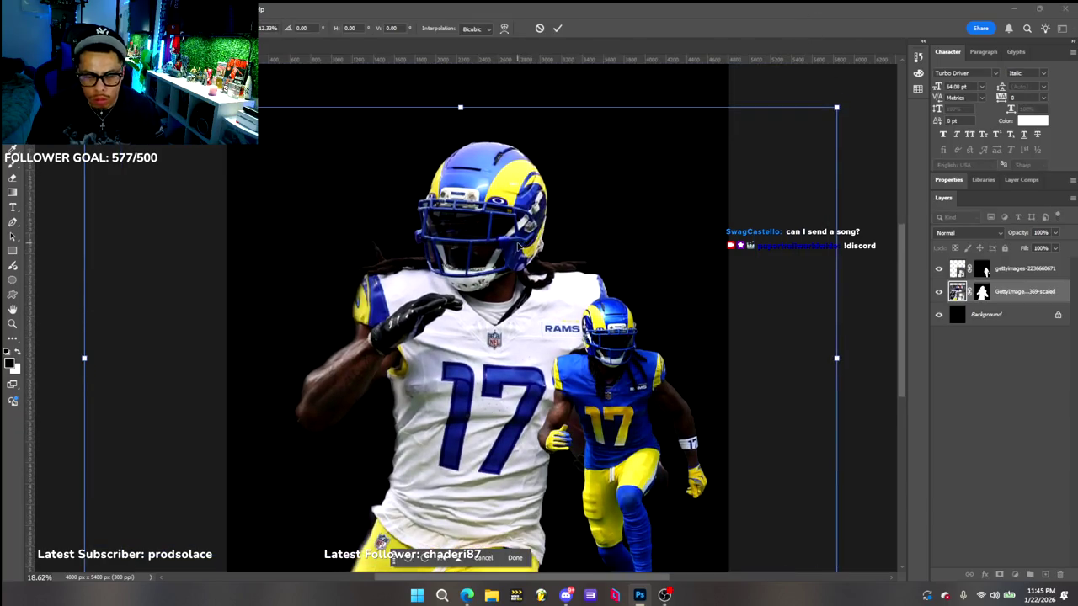
scroll(518, 248, down, 2)
scroll(514, 252, down, 2)
drag(467, 218, 467, 238)
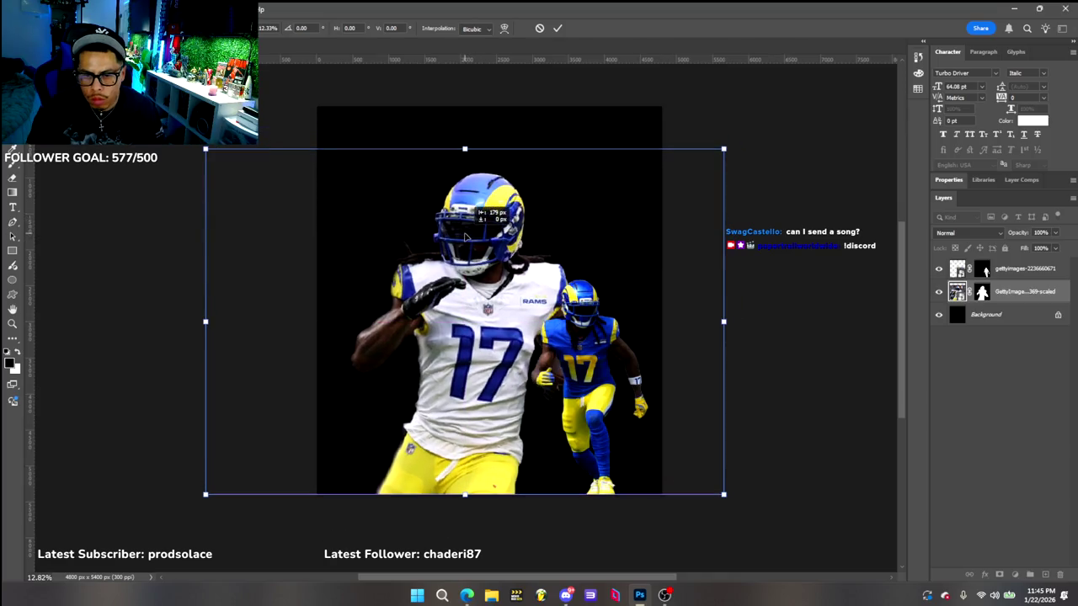
drag(722, 148, 809, 90)
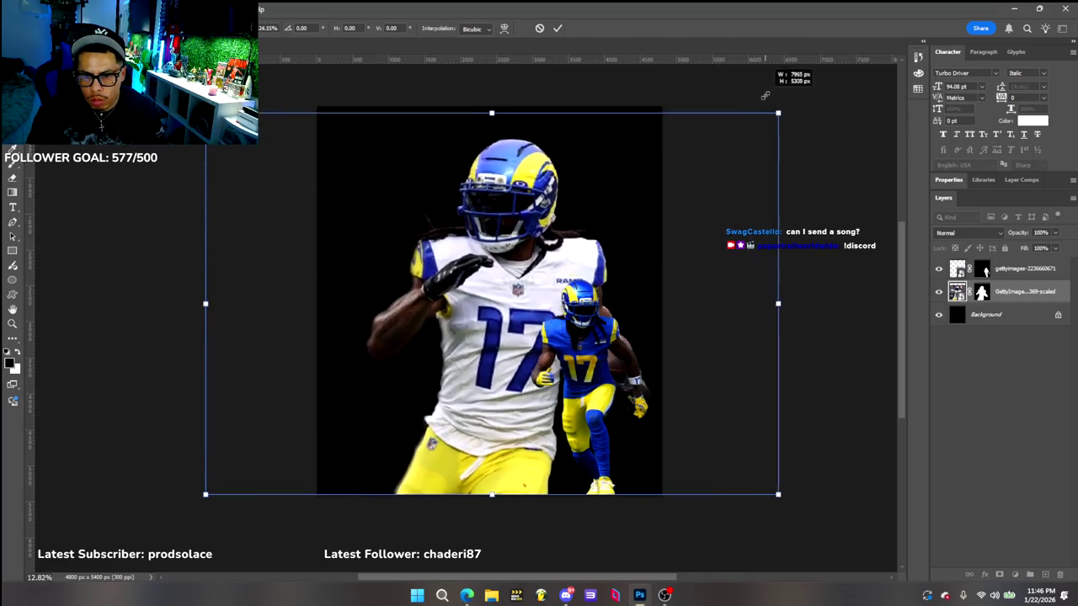
drag(536, 213, 502, 209)
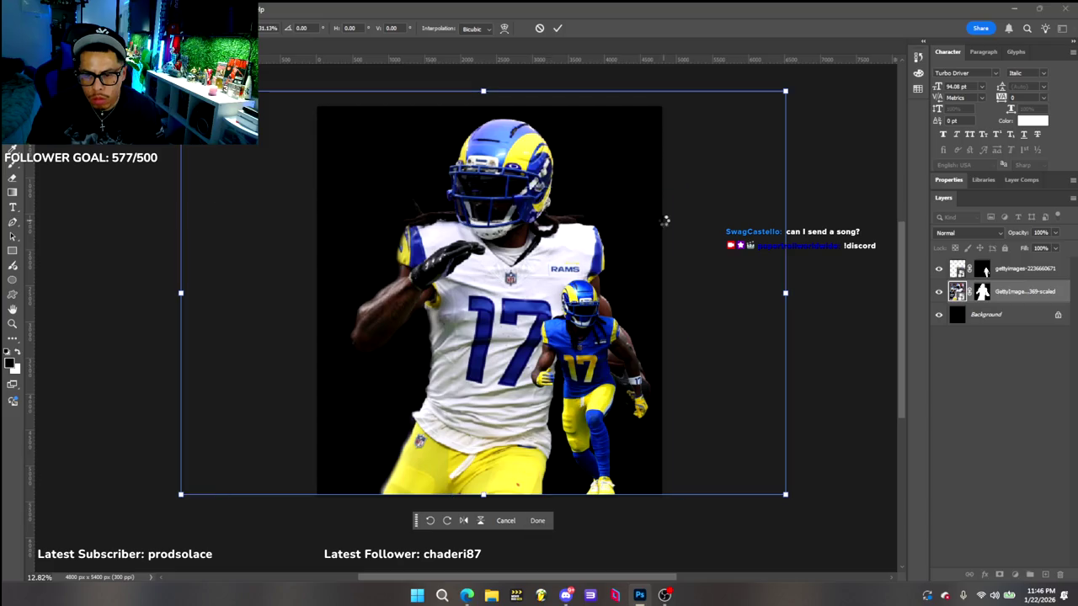
click(544, 523)
click(735, 293)
click(582, 457)
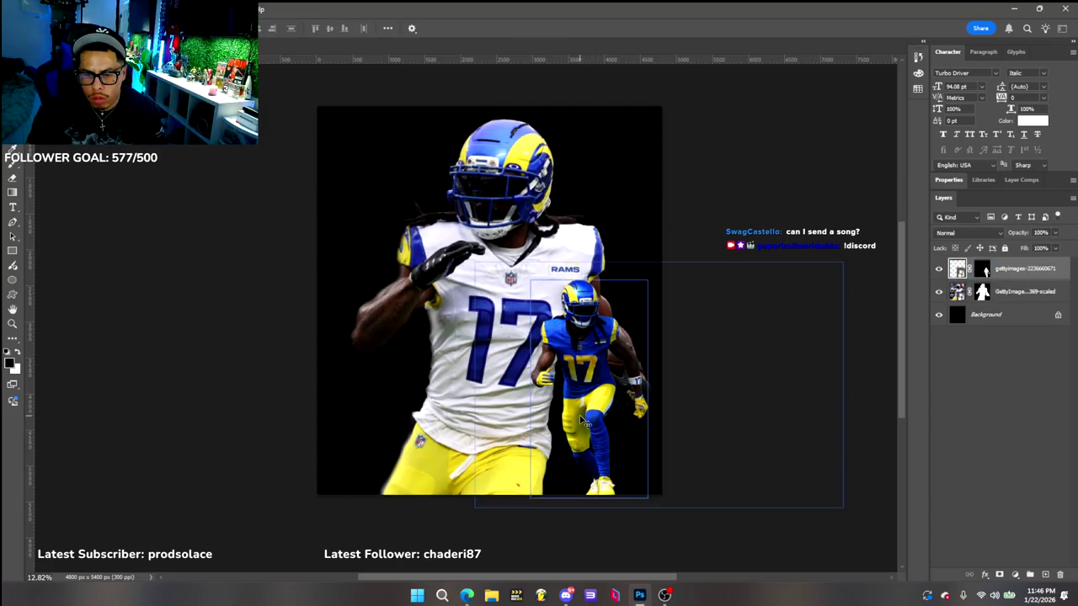
Shrink, move and slightly tilt the small blue-jersey player, then commit
drag(842, 506, 835, 501)
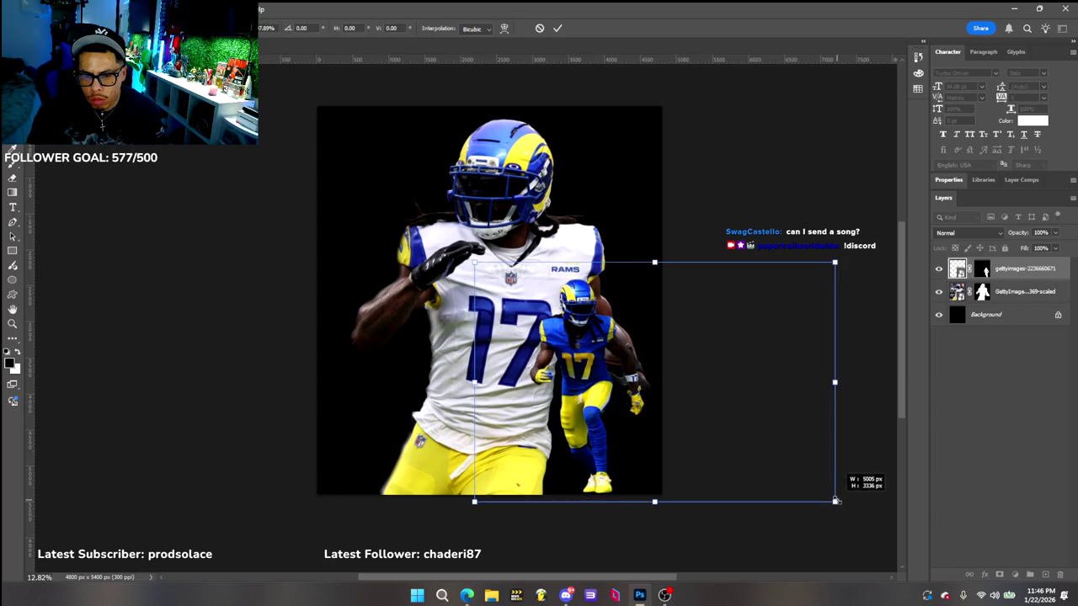
mouse_move(553, 400)
mouse_down()
mouse_move(498, 410)
mouse_move(571, 417)
mouse_up()
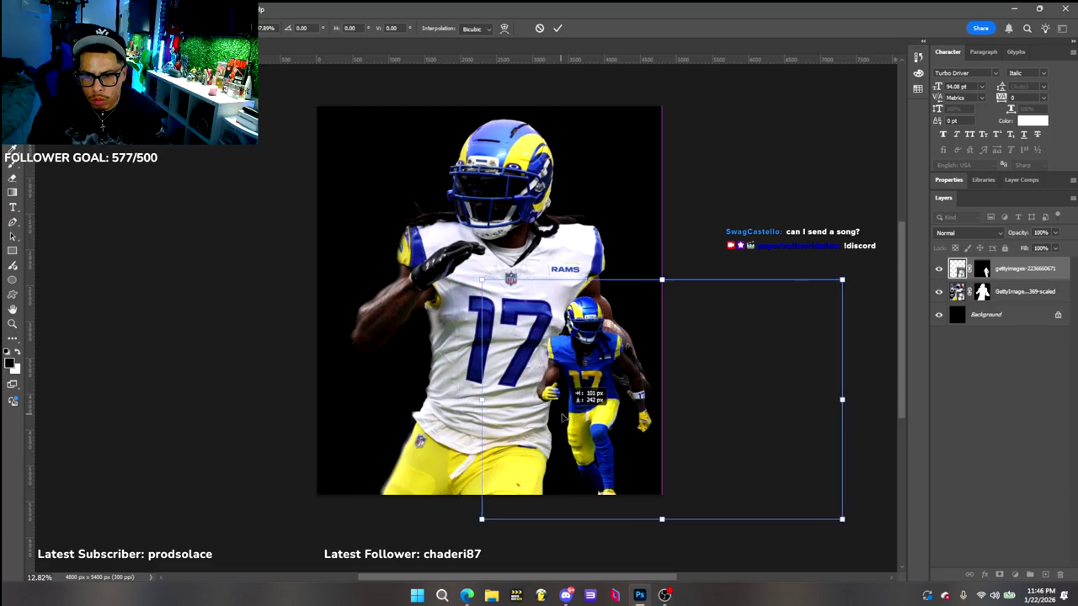
drag(575, 417, 352, 402)
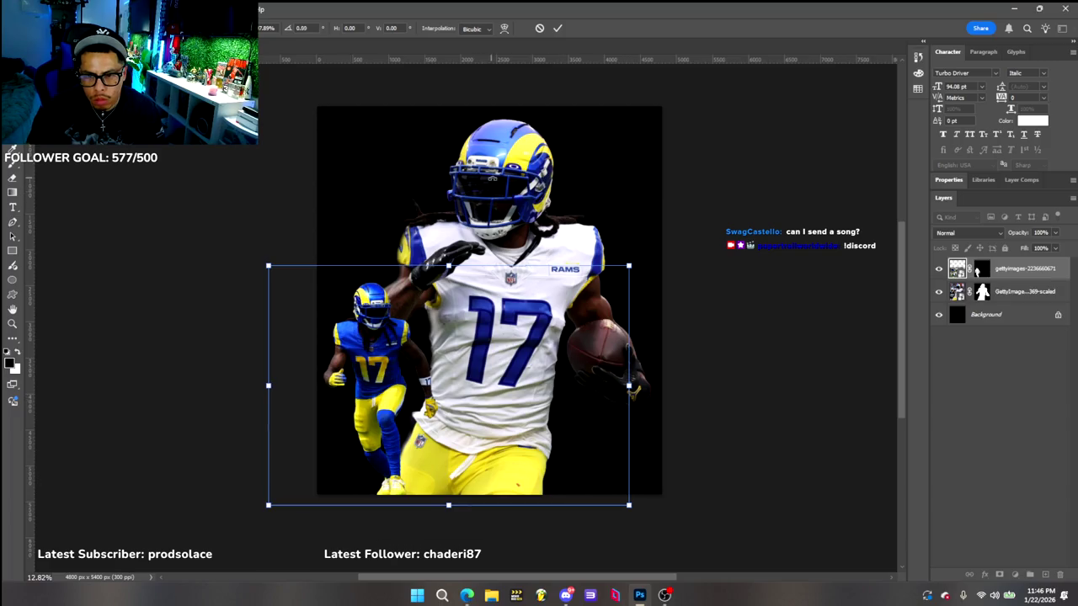
drag(630, 380, 631, 389)
click(502, 538)
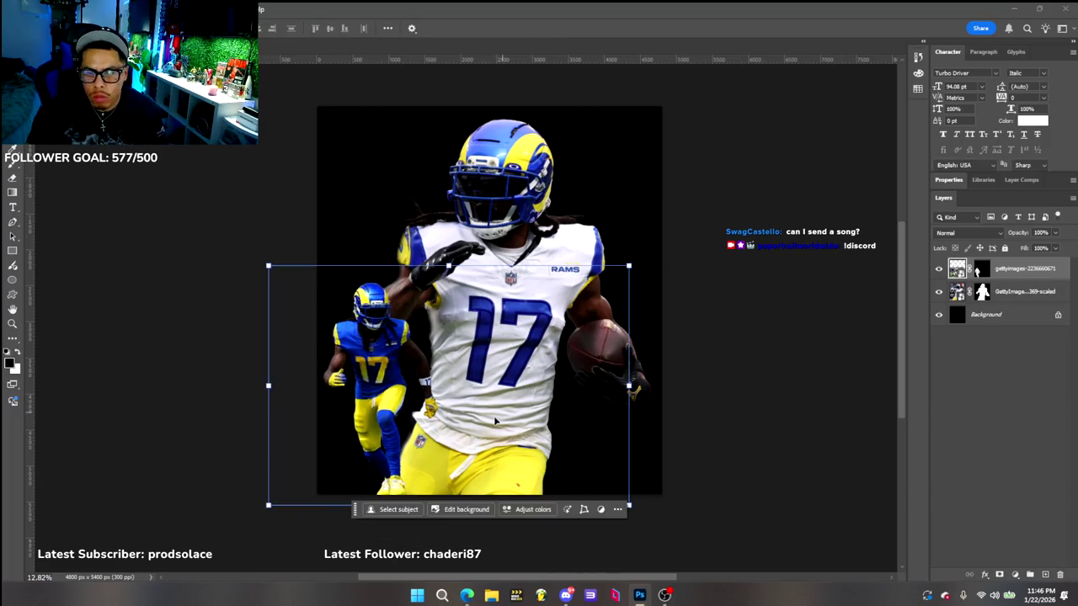
drag(375, 383, 591, 374)
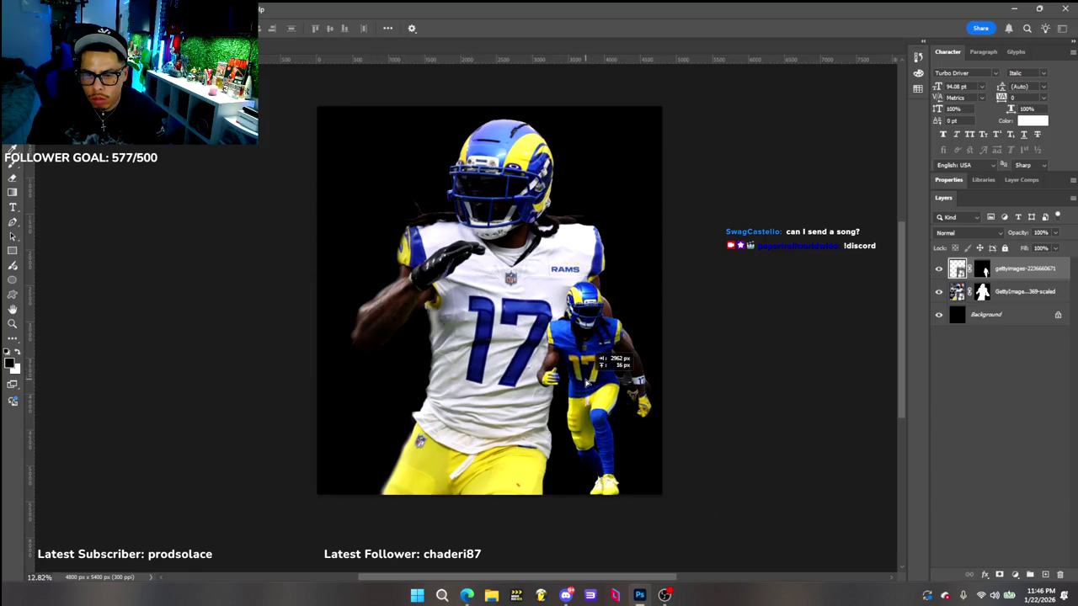
Nudge the large player up and enlarge it slightly
click(497, 196)
drag(497, 196, 488, 184)
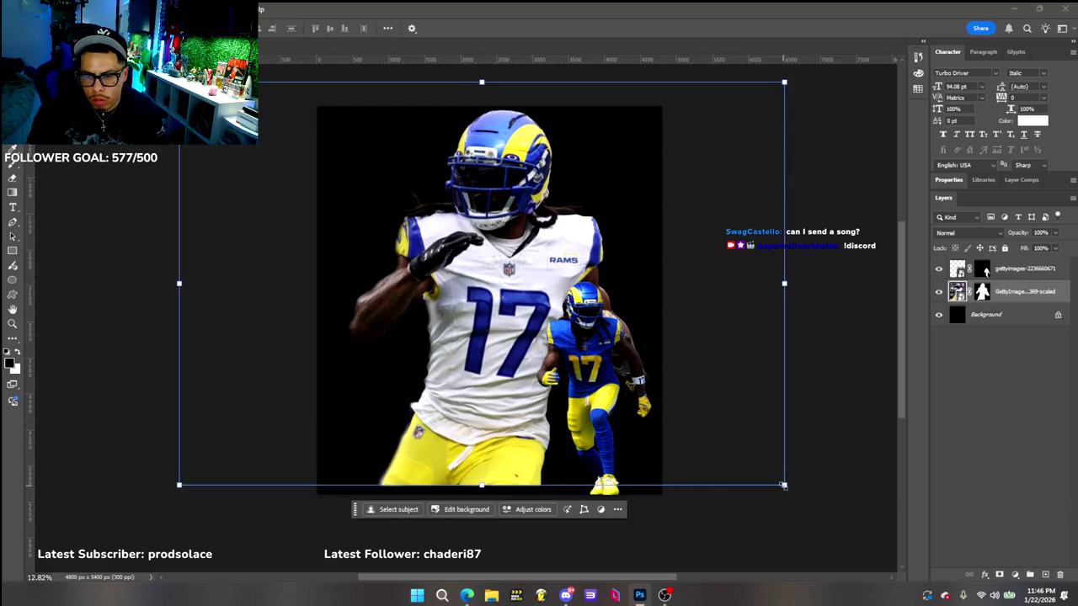
drag(783, 486, 794, 491)
mouse_move(575, 356)
mouse_down()
mouse_move(531, 356)
mouse_move(576, 356)
mouse_up()
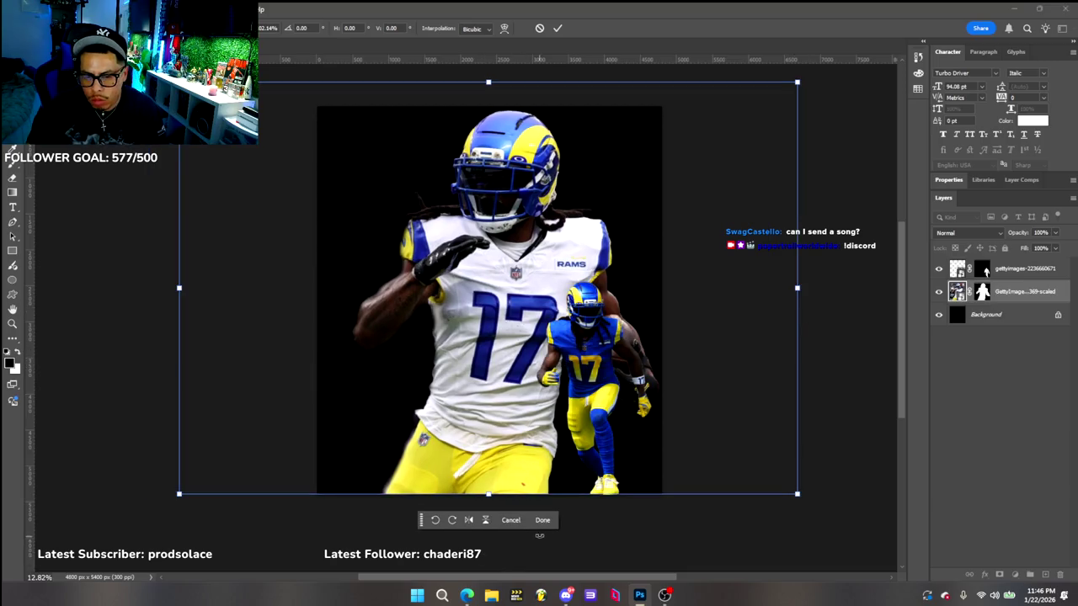
click(543, 522)
Shrink the blue-jersey player with its feet on the bottom edge at lower left, then return to the browser
mouse_move(577, 396)
mouse_down()
mouse_move(422, 399)
mouse_move(428, 379)
mouse_up()
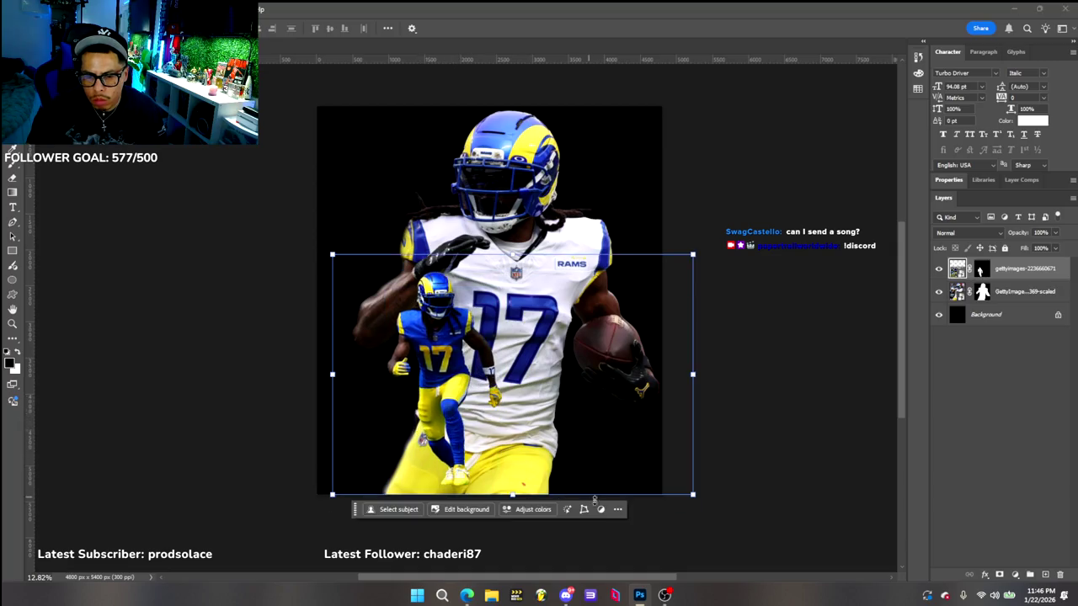
drag(695, 497, 631, 481)
mouse_move(416, 378)
mouse_down()
mouse_move(390, 415)
mouse_move(407, 421)
mouse_up()
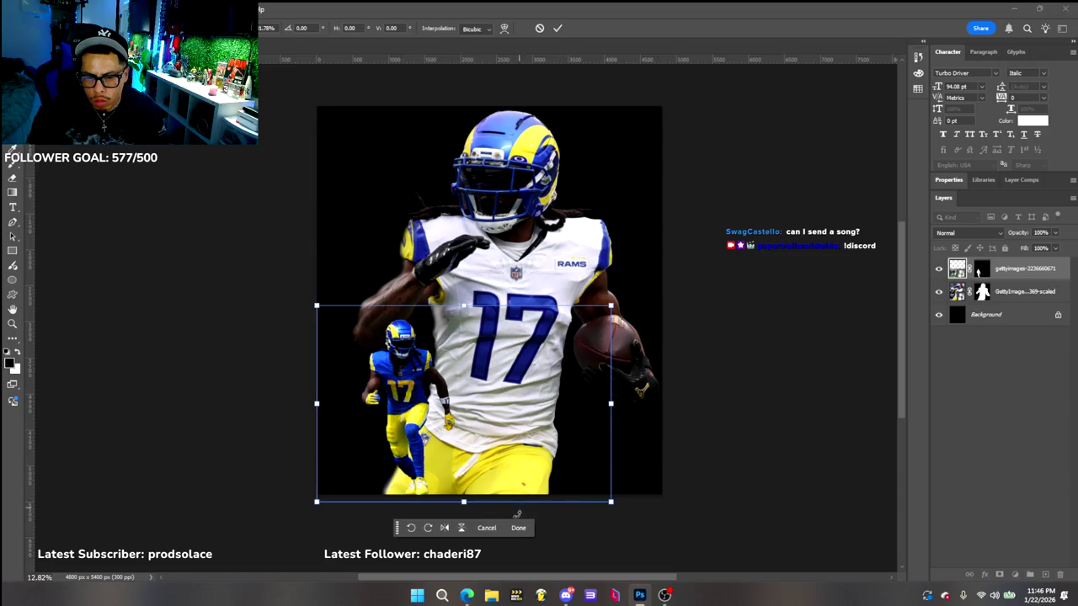
click(519, 528)
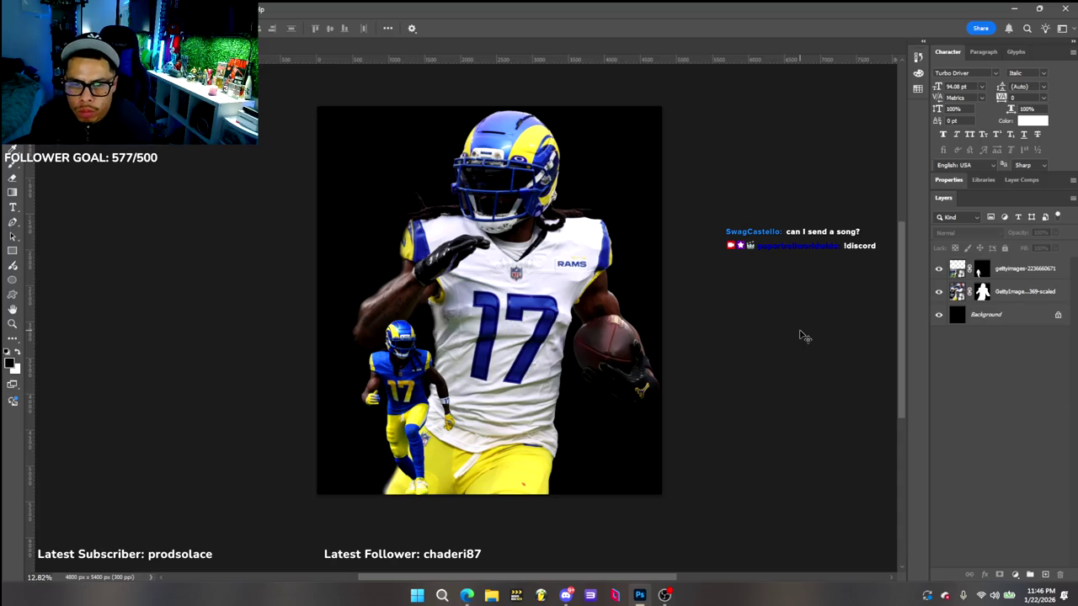
click(658, 346)
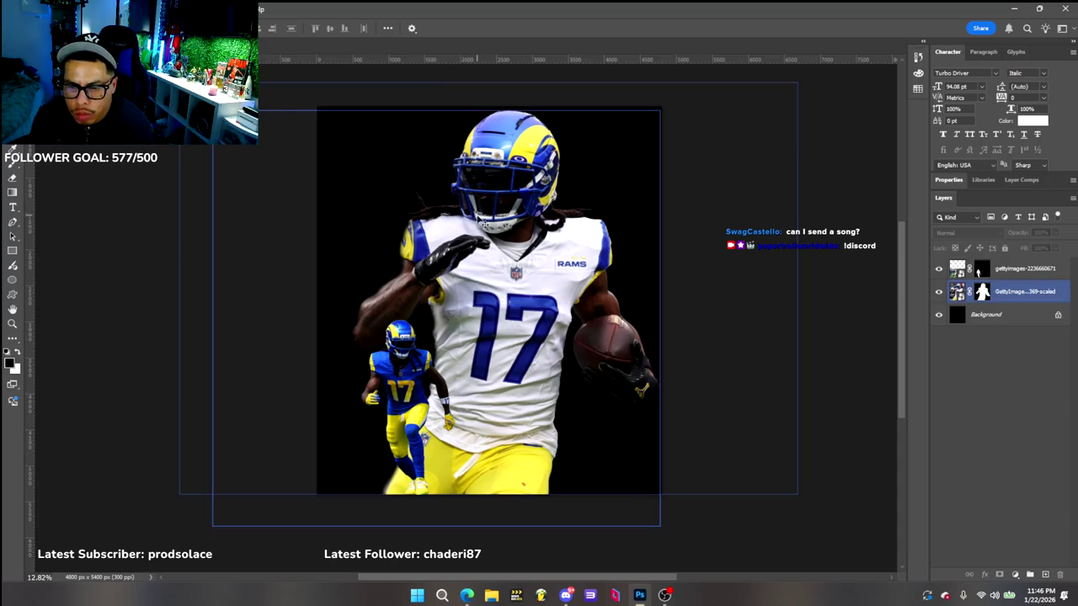
click(848, 190)
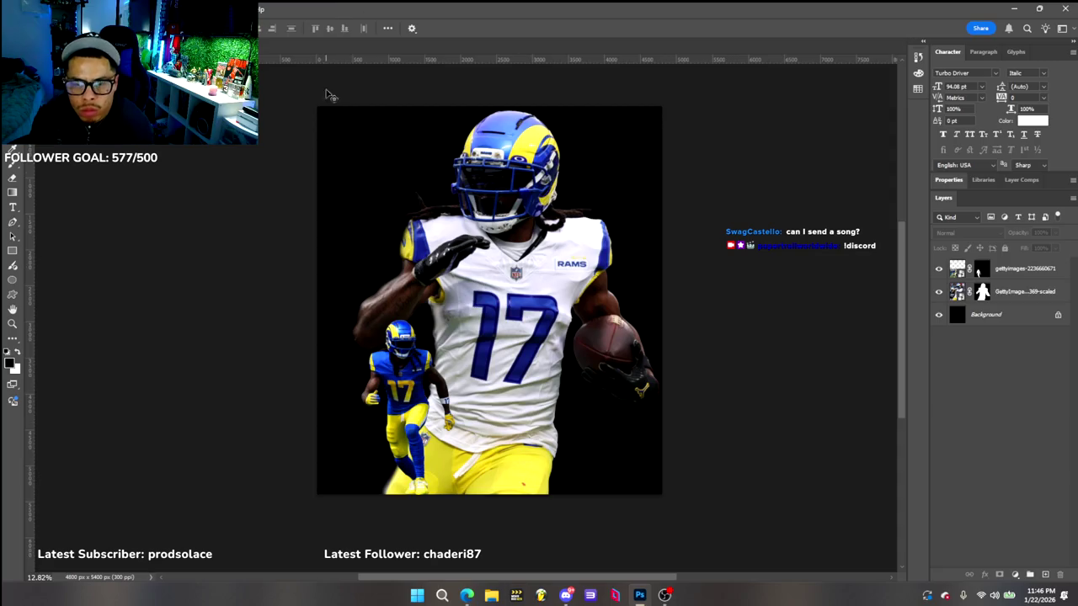
click(466, 596)
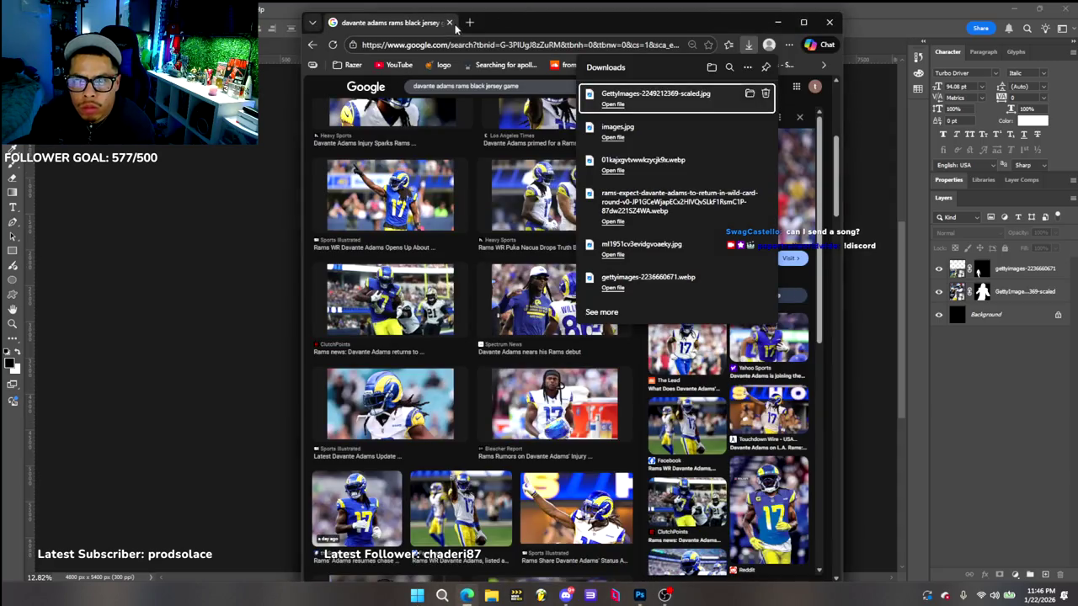
In a new tab, search Google for 'rams sofi stadium'
click(469, 22)
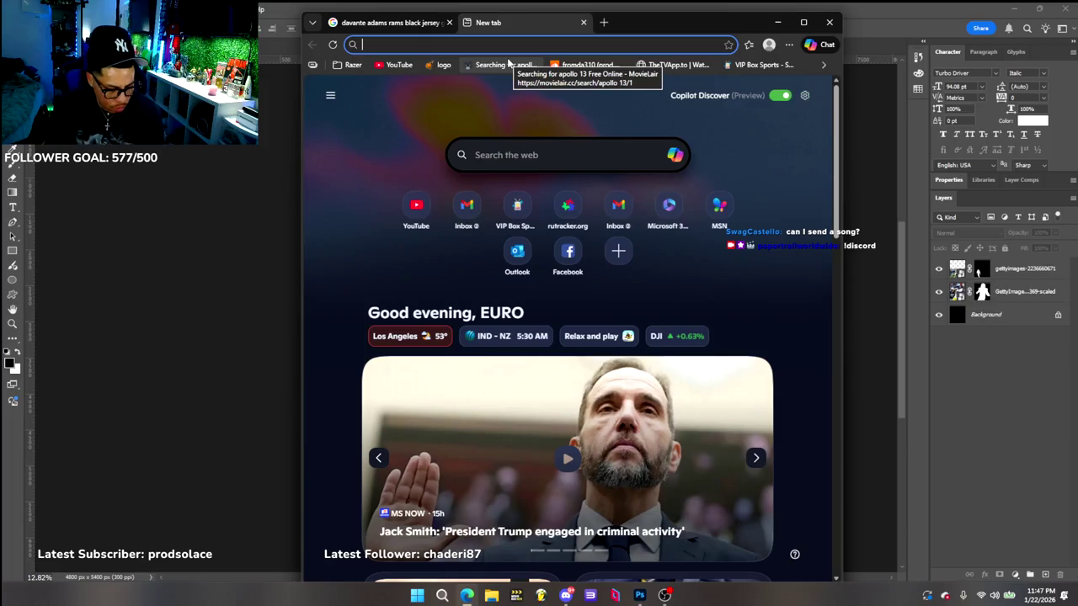
text(sofi stadium c)
key(BackSpace)
text(r)
key(ctrl+a)
key(BackSpace)
text(google.com)
key(Return)
text(rams sofi stadium)
key(Return)
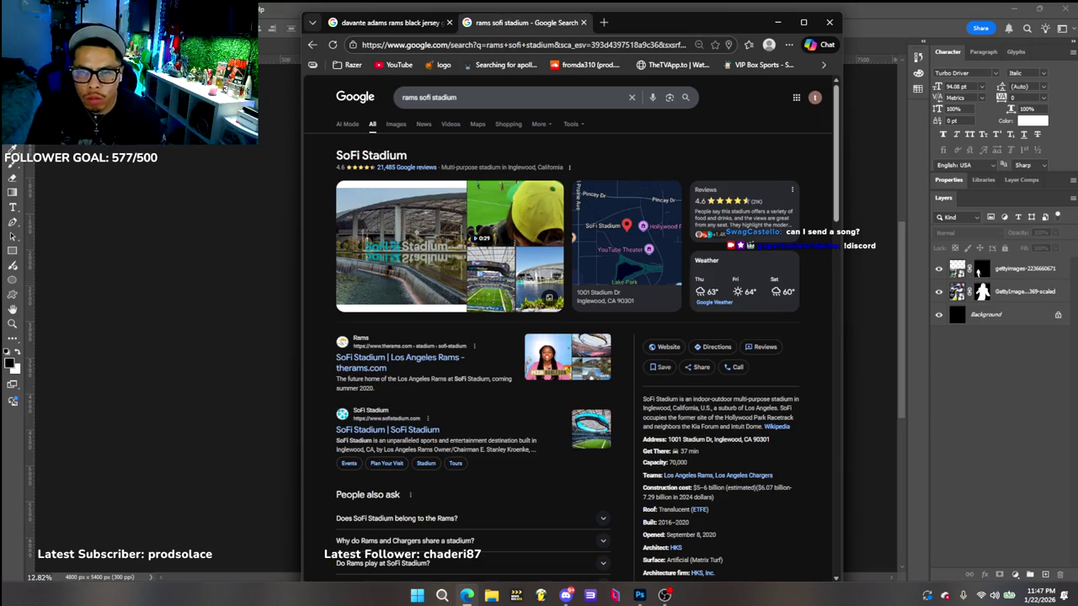
In Images results, save the stadium photo with 50 on the field
click(393, 126)
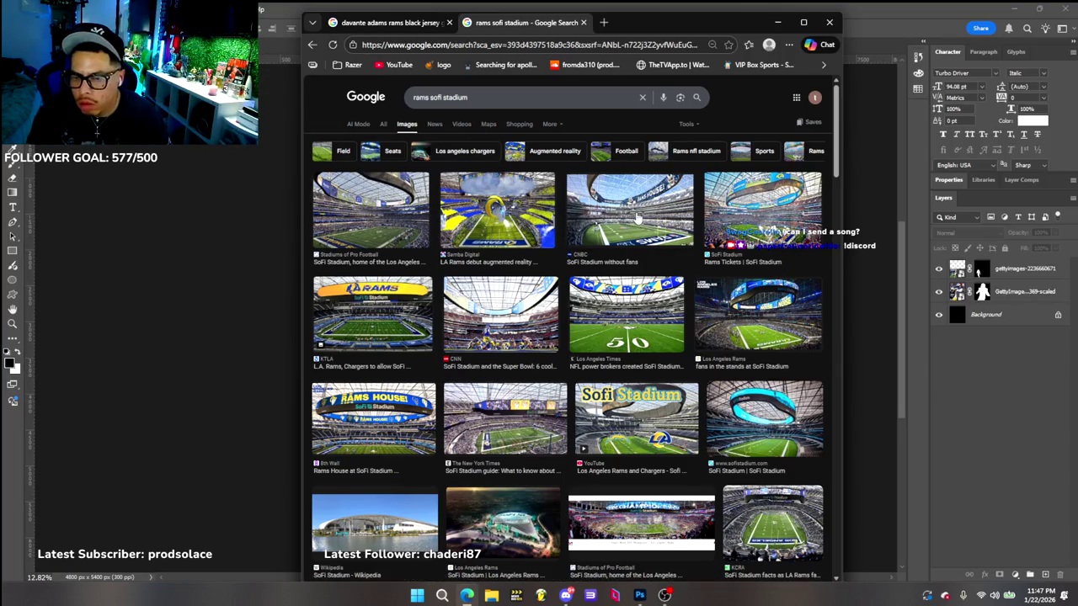
click(644, 315)
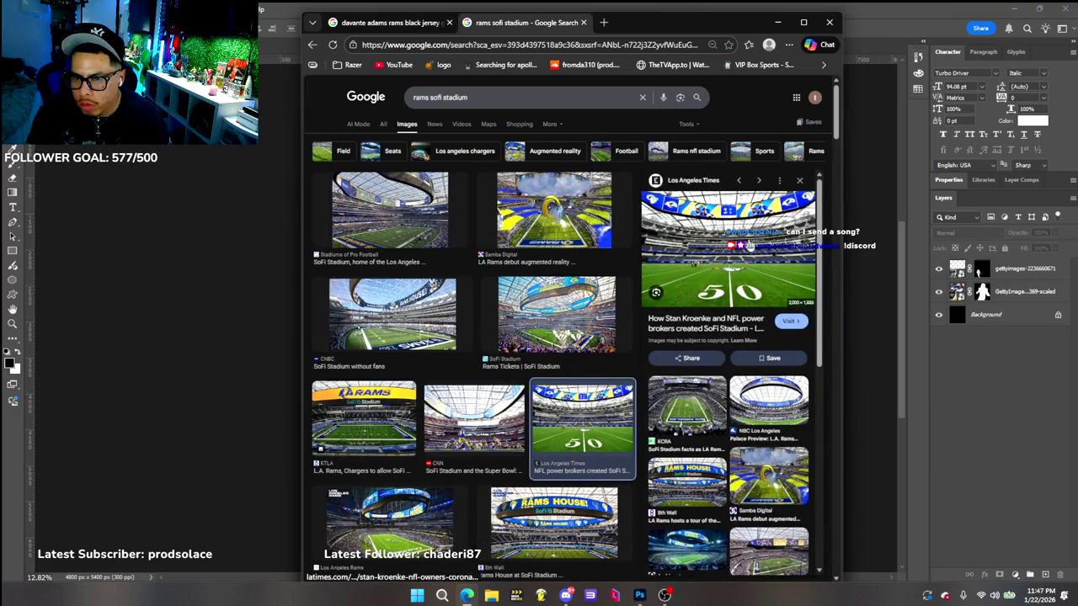
right_click(749, 243)
click(795, 385)
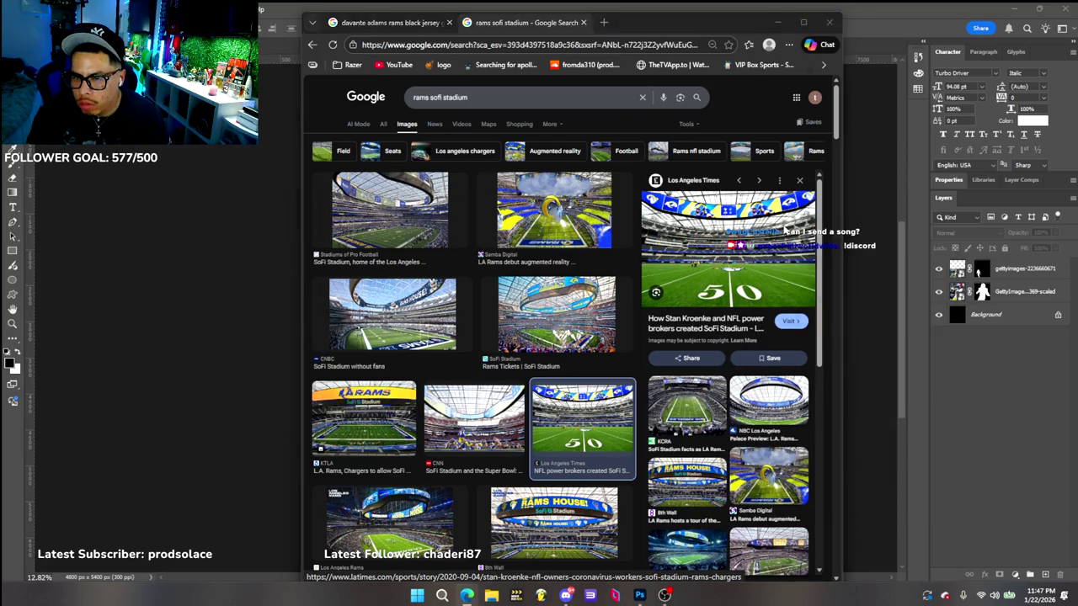
click(750, 296)
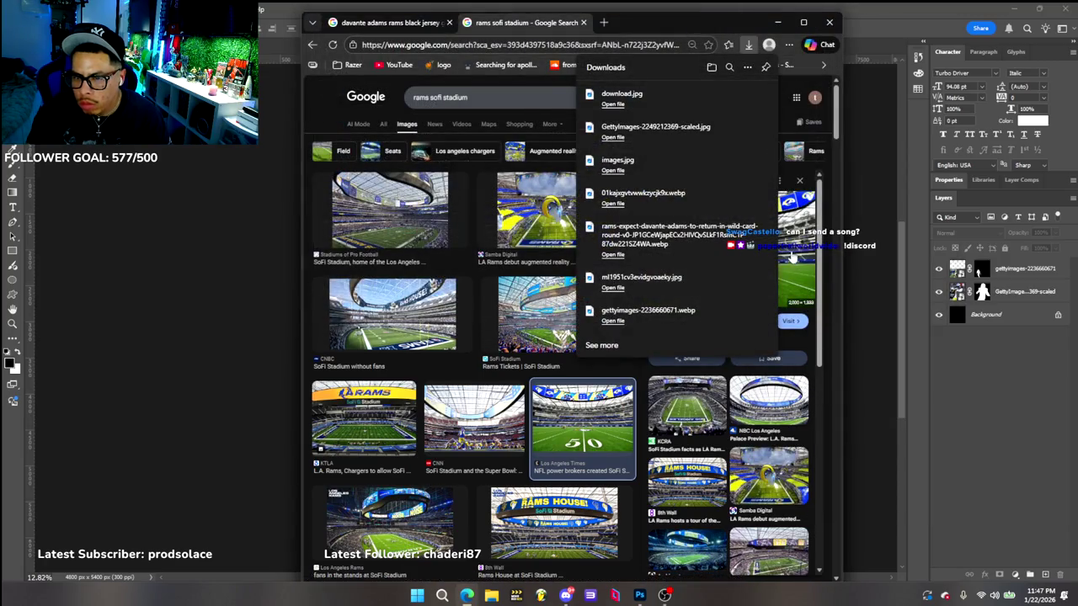
Close the stray LA Times tab, cancel placing that photo, and dismiss the downloads list
drag(200, 312, 885, 278)
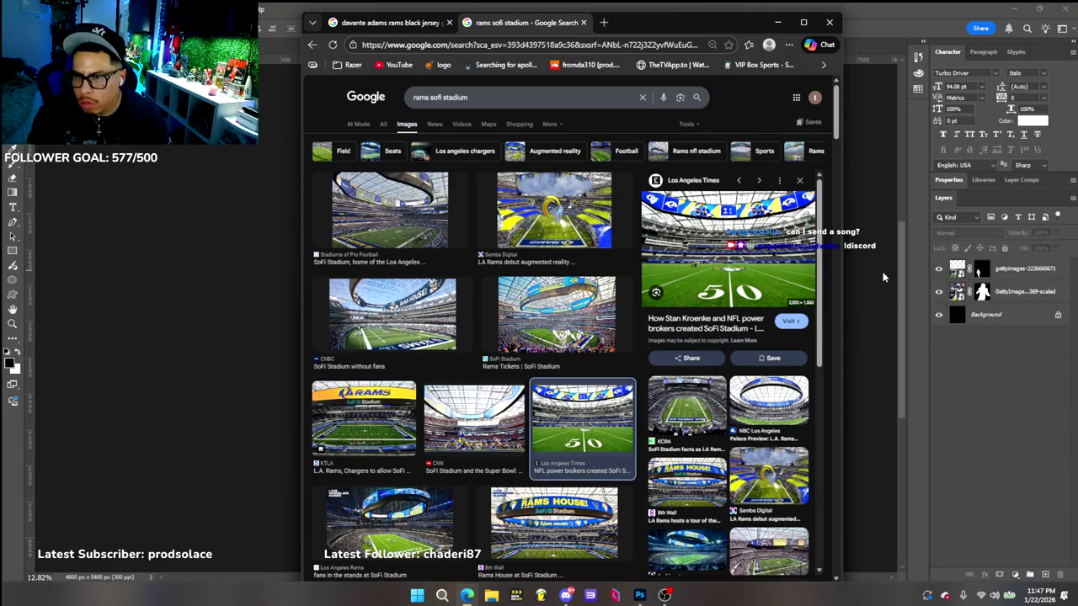
mouse_move(968, 353)
mouse_down()
mouse_move(693, 25)
mouse_move(977, 142)
mouse_up()
click(712, 22)
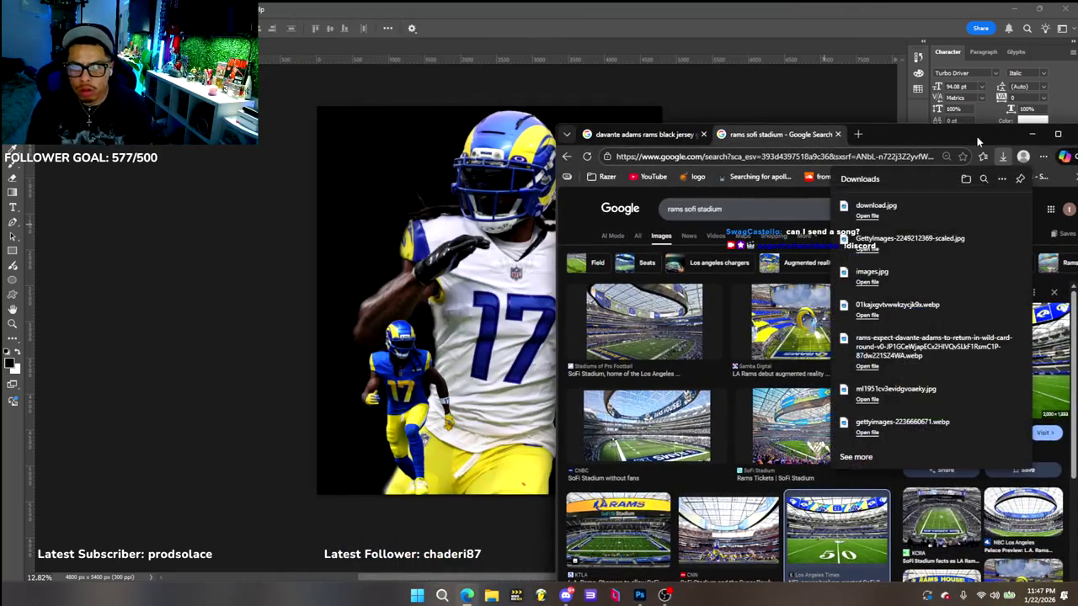
drag(404, 212, 404, 202)
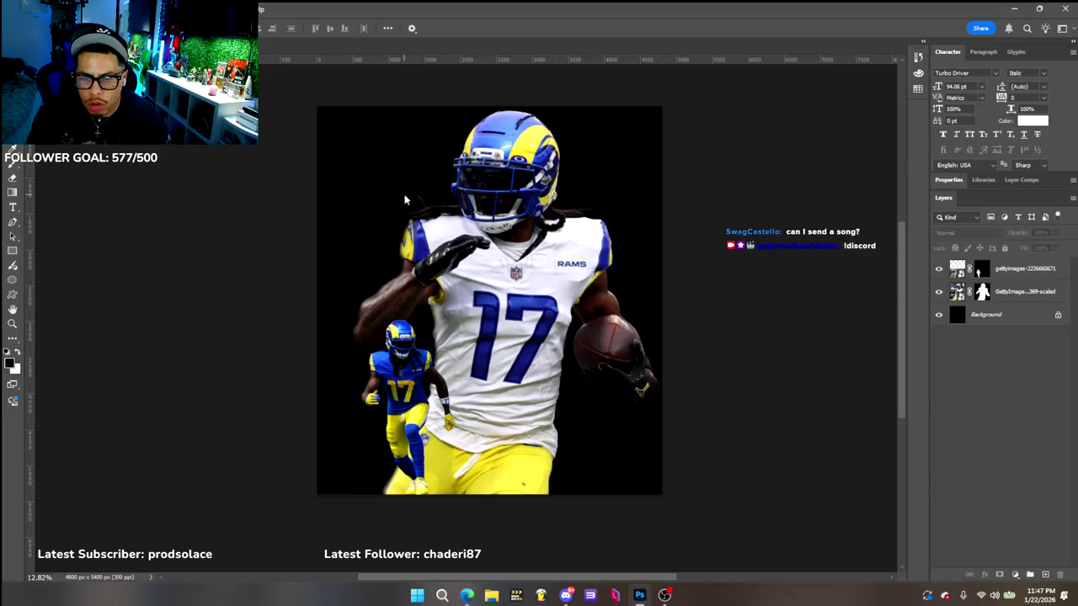
click(512, 374)
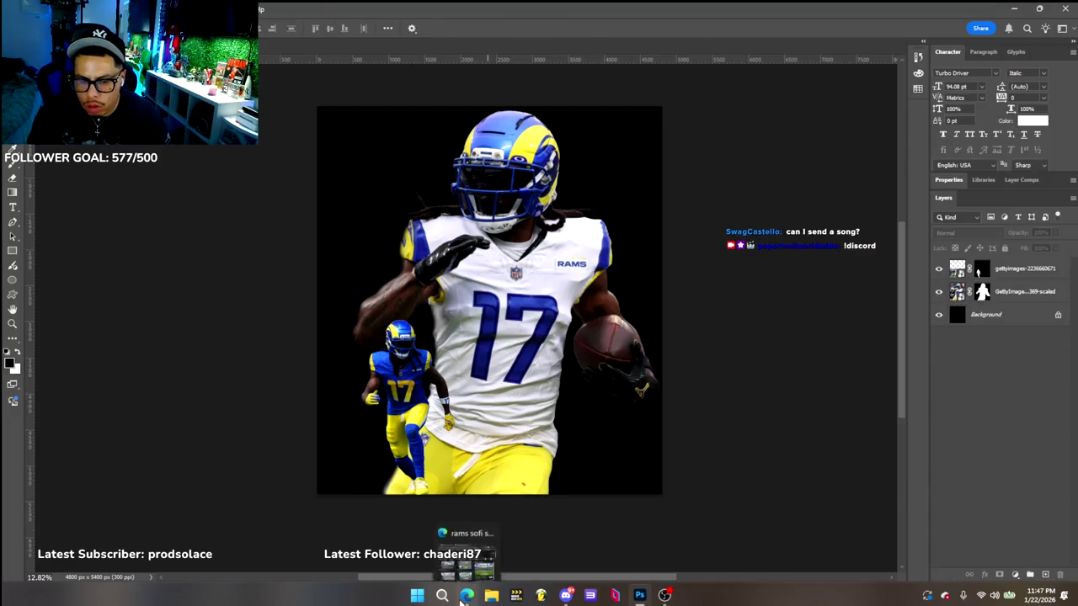
click(466, 595)
click(906, 145)
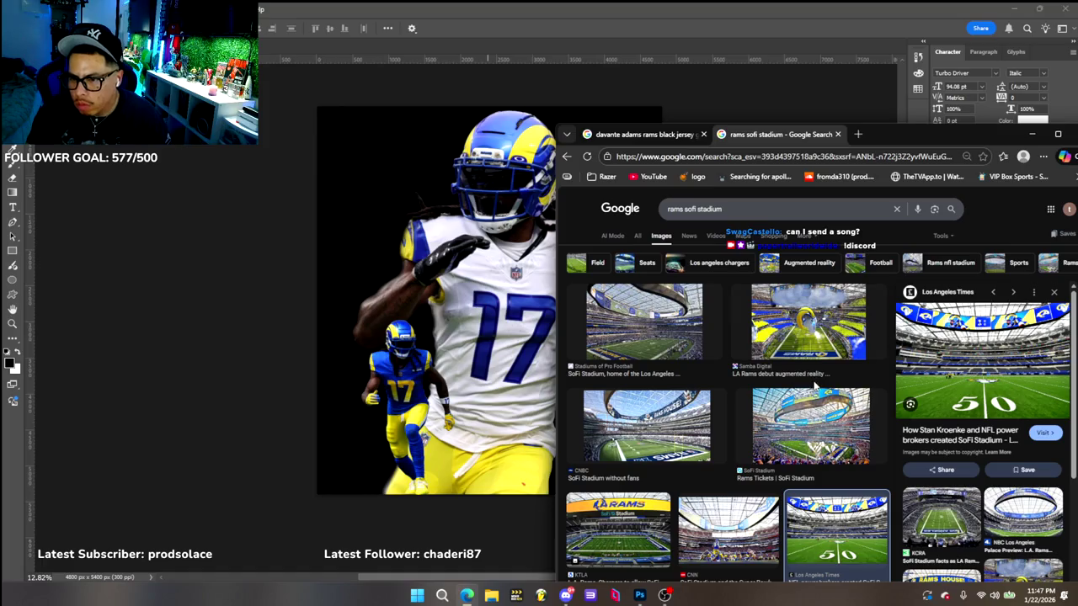
Save the photo of fans in the stadium stands and drag it onto the Photoshop canvas
scroll(838, 374, down, 3)
scroll(847, 370, up, 3)
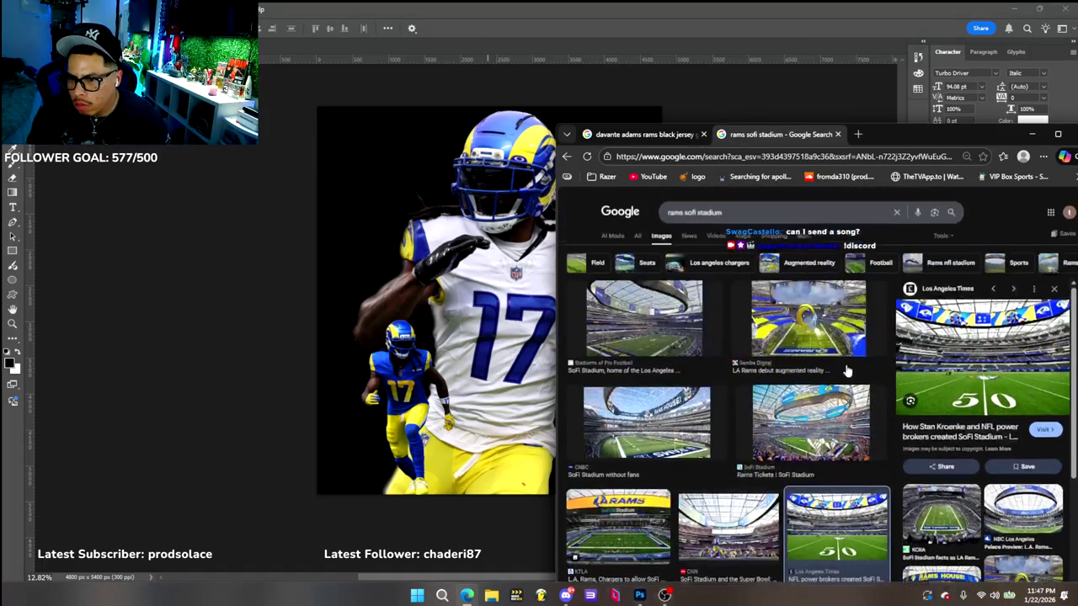
click(818, 314)
scroll(974, 420, down, 2)
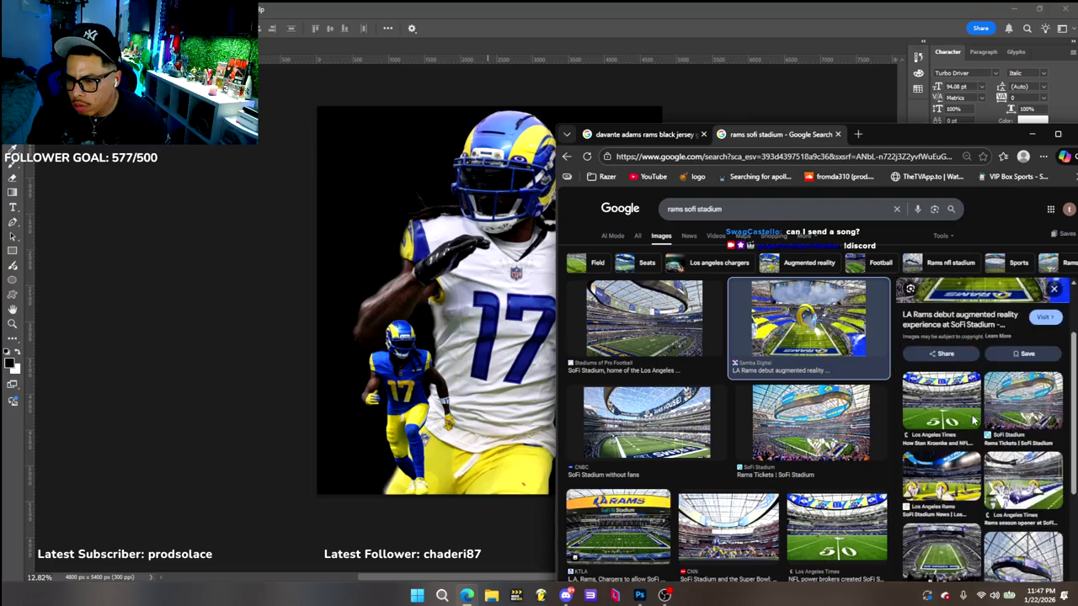
scroll(974, 419, down, 2)
scroll(835, 415, down, 3)
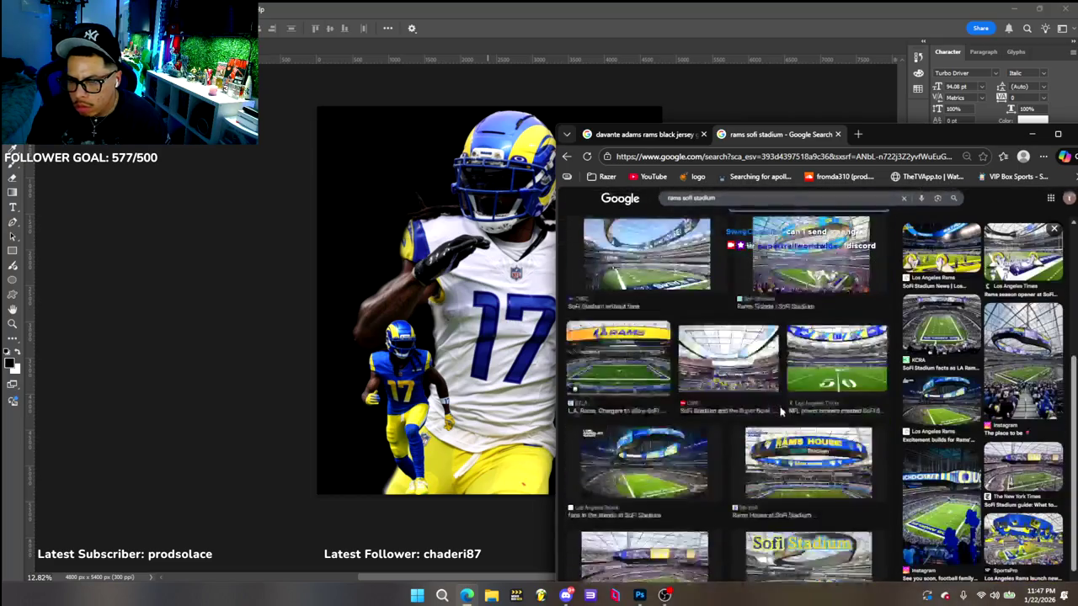
scroll(782, 413, down, 1)
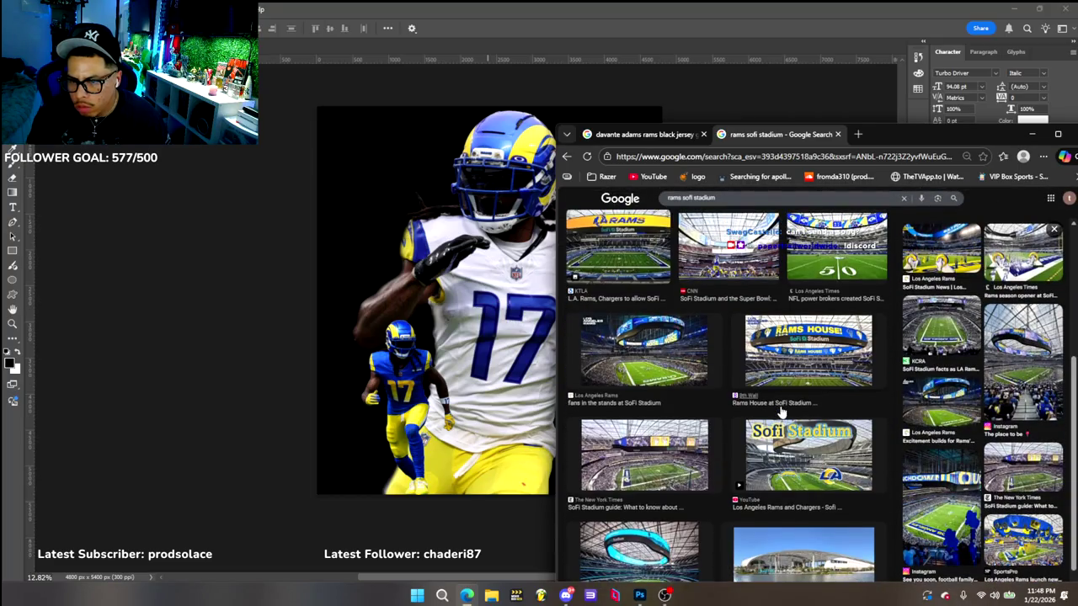
click(659, 354)
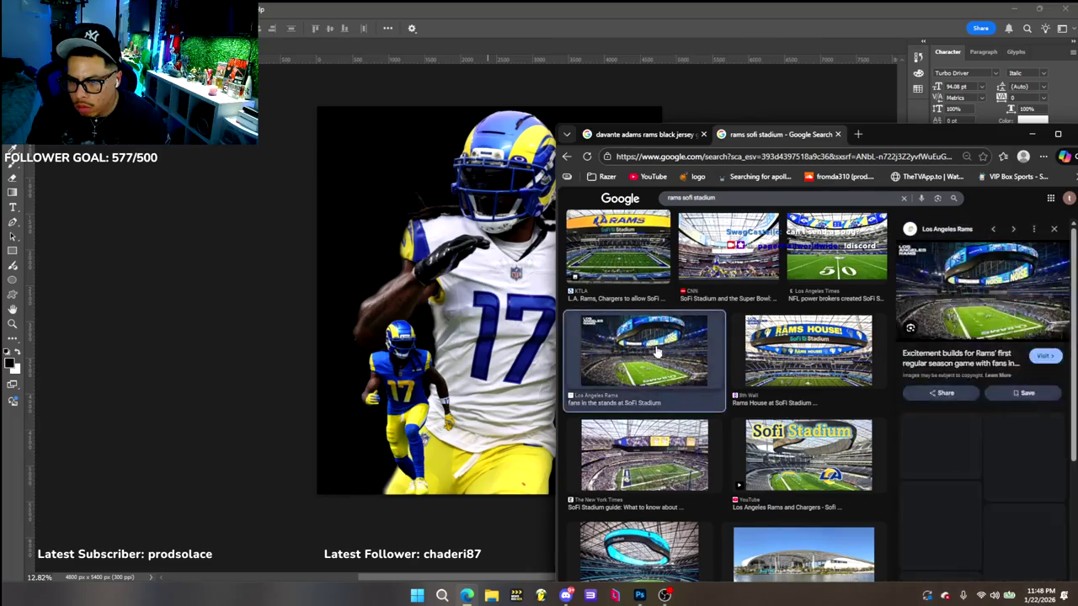
right_click(933, 296)
click(918, 439)
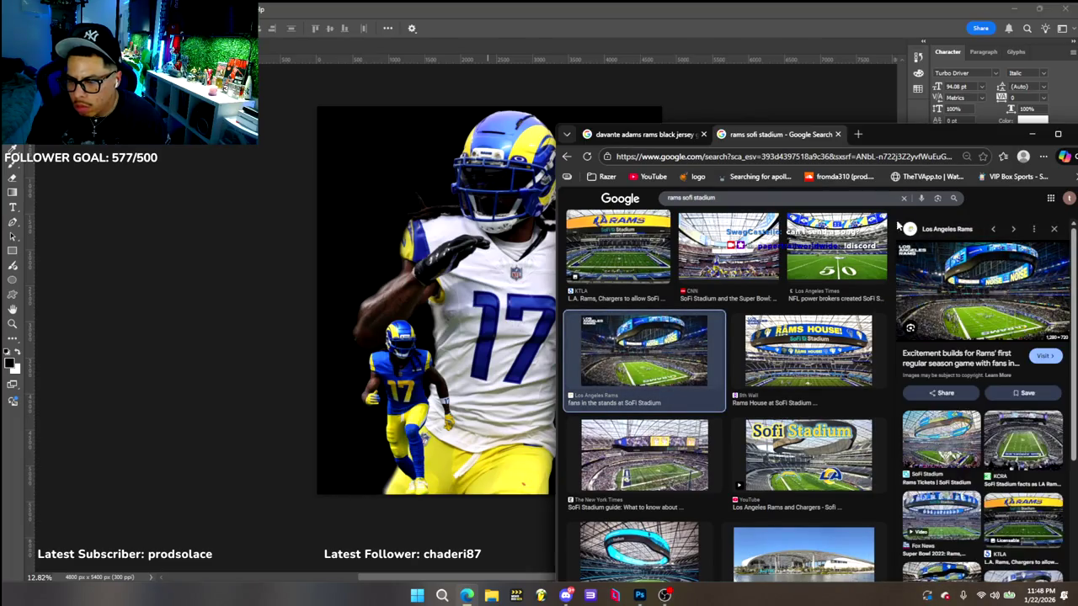
click(983, 406)
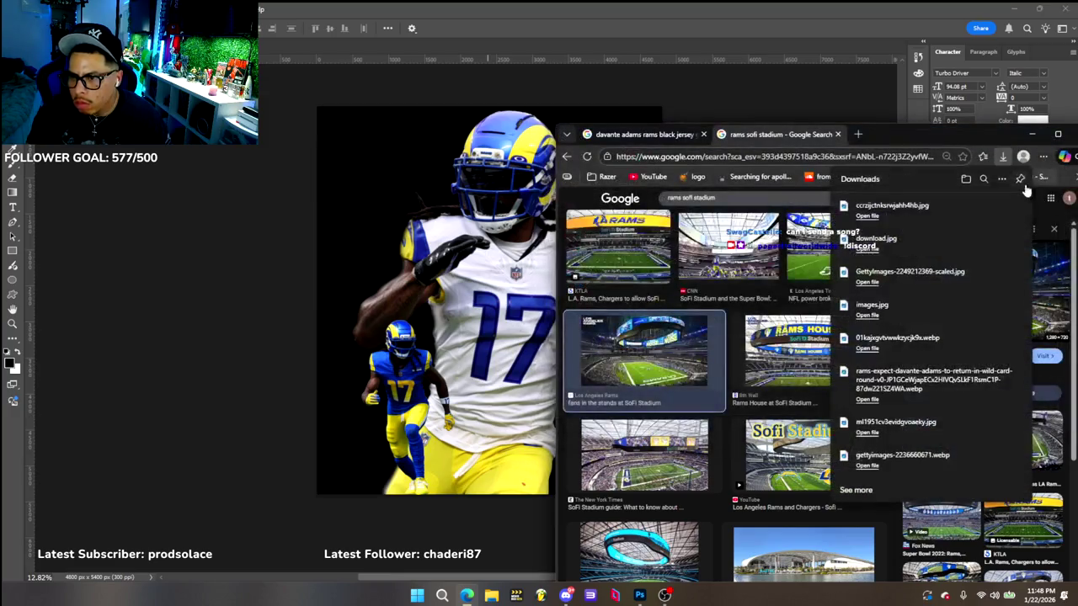
drag(954, 213, 369, 169)
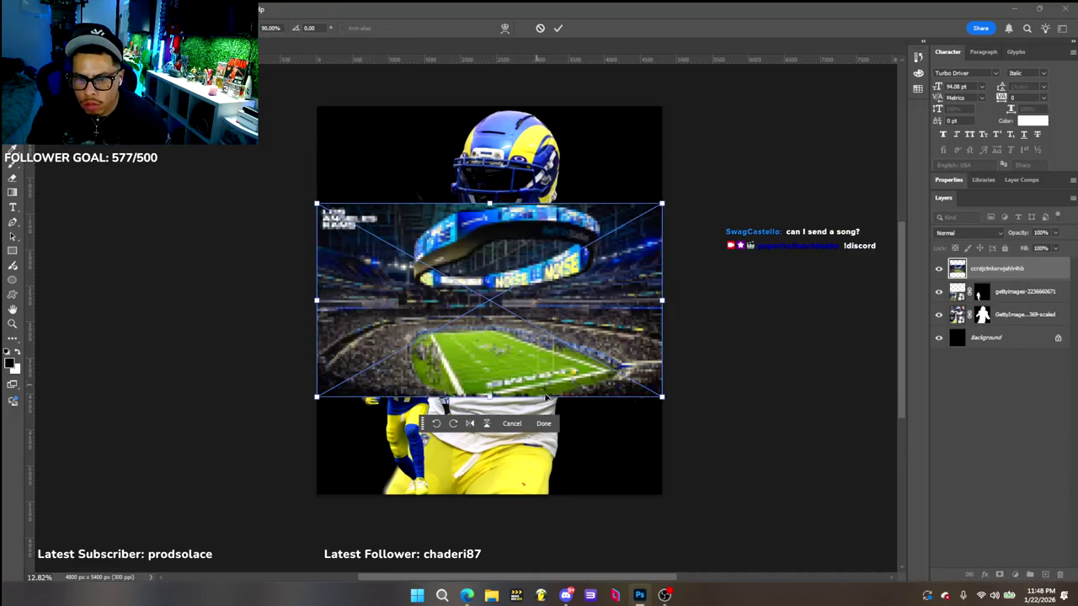
Commit the stadium photo at the canvas top, layered beneath the player layers
click(544, 423)
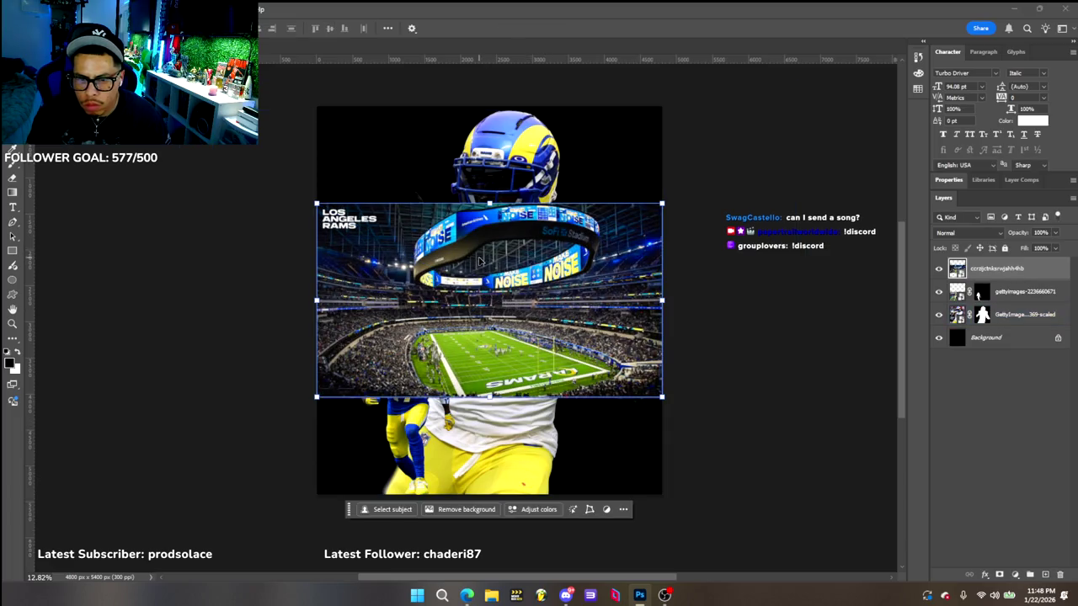
drag(532, 257, 482, 169)
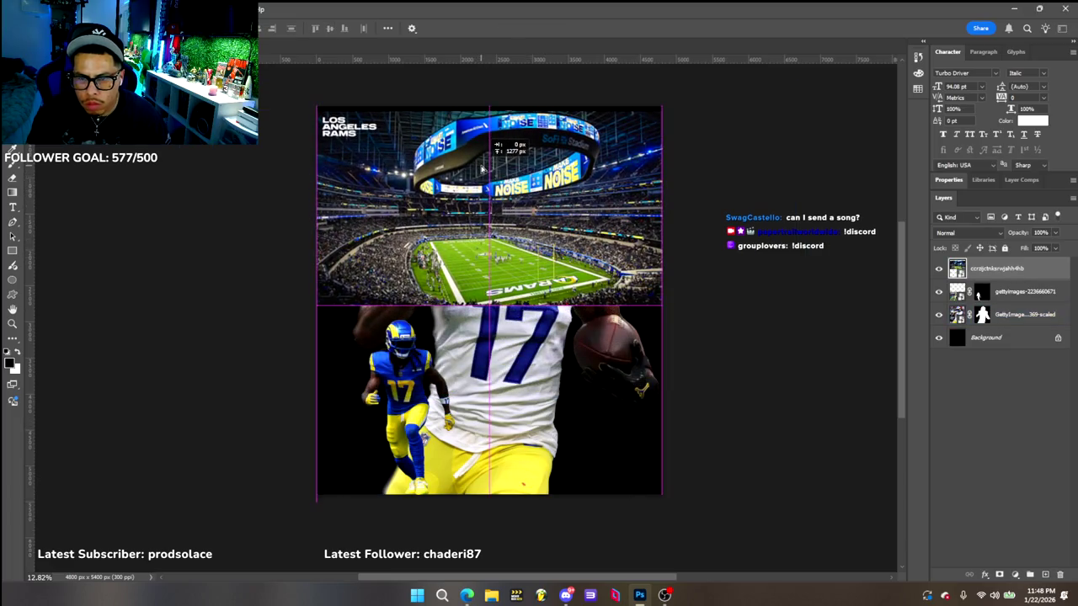
drag(1003, 267, 1035, 321)
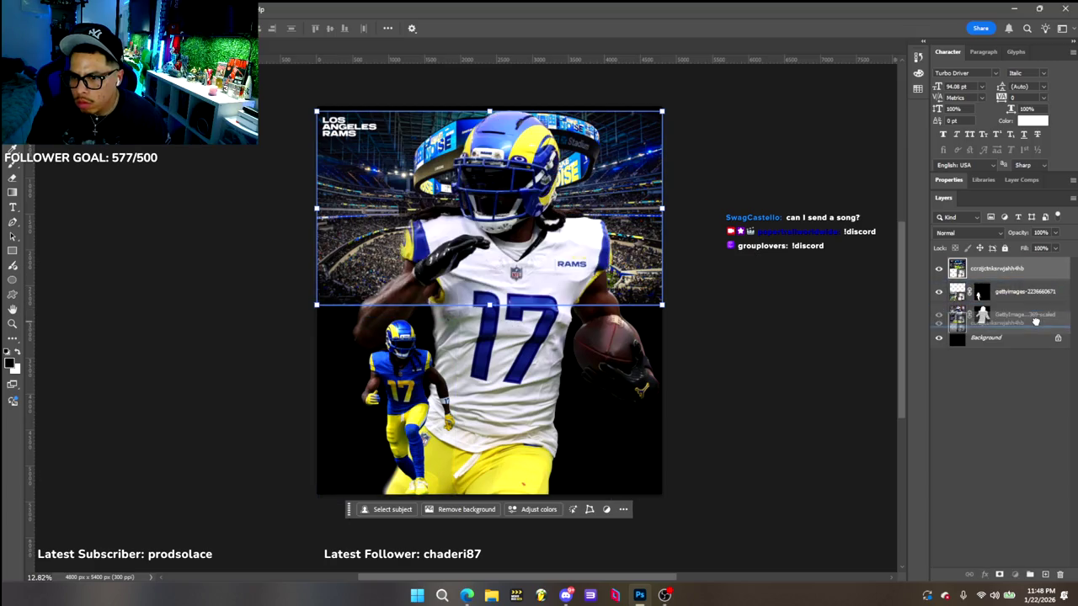
drag(640, 161, 639, 154)
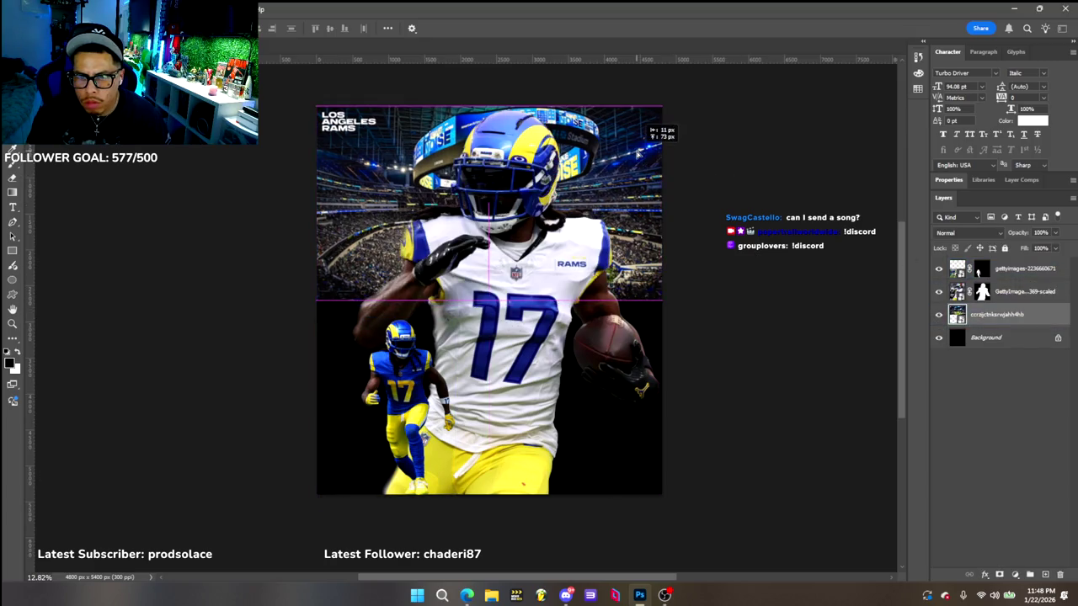
click(755, 183)
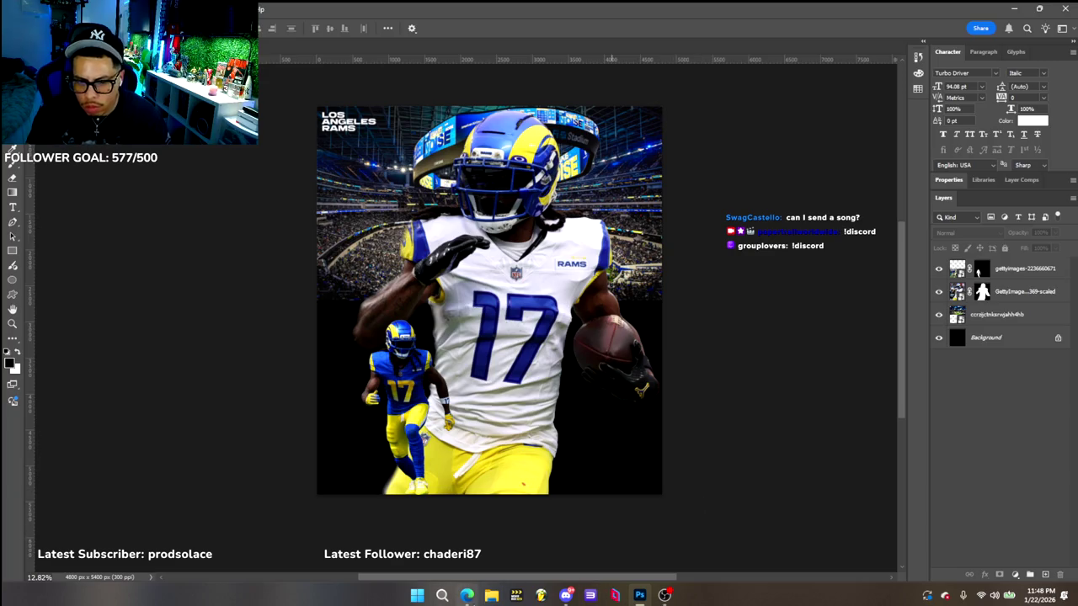
click(467, 596)
click(930, 140)
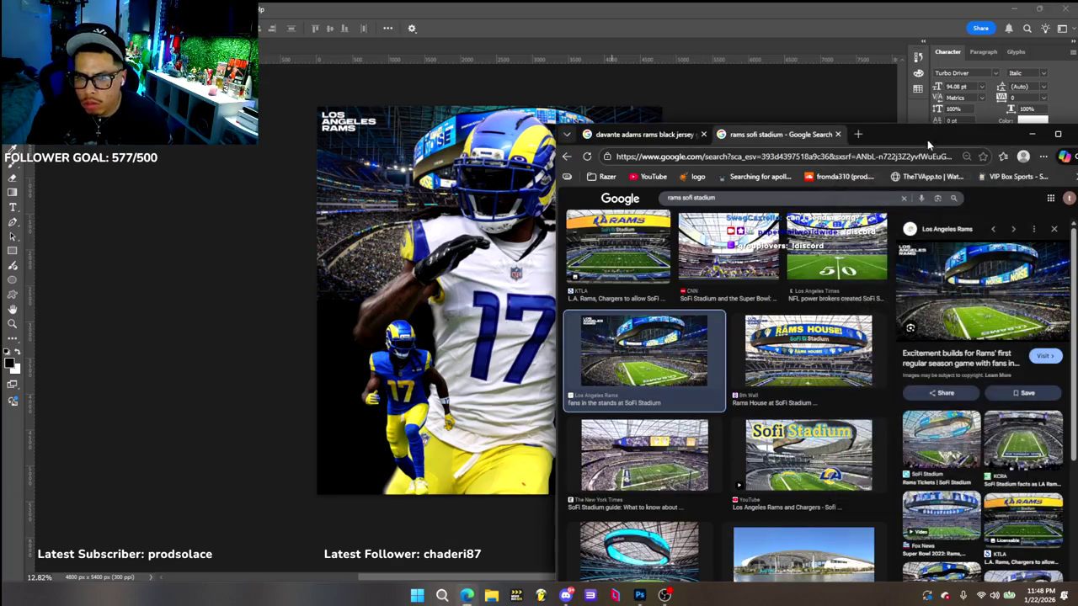
Save the Klook SoFi Stadium game photo to Downloads and drag it into the graphic
scroll(828, 453, down, 1)
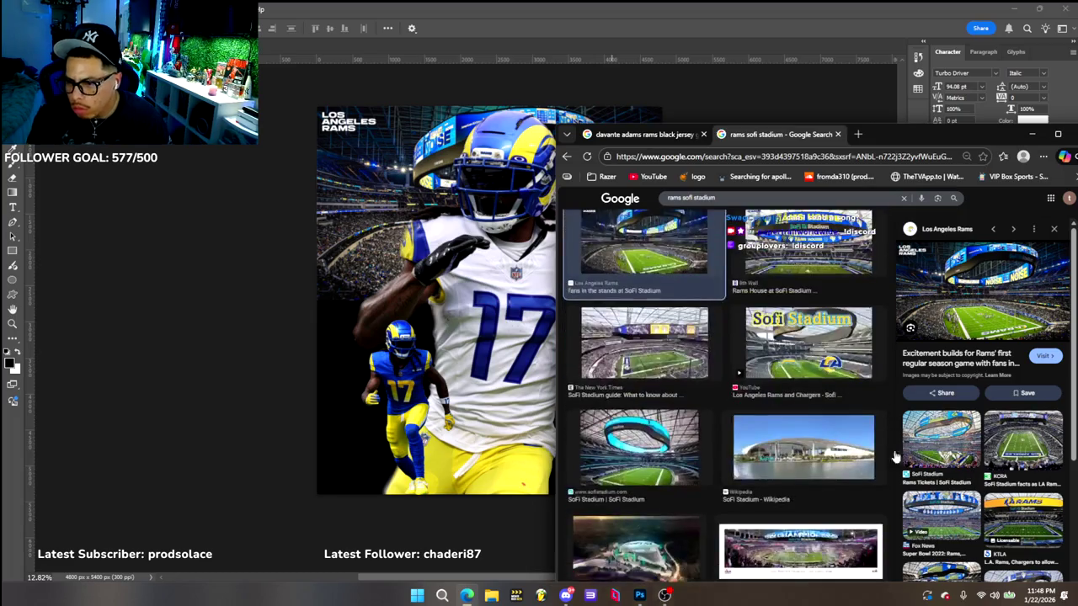
scroll(943, 475, down, 2)
scroll(962, 480, down, 2)
scroll(997, 482, down, 2)
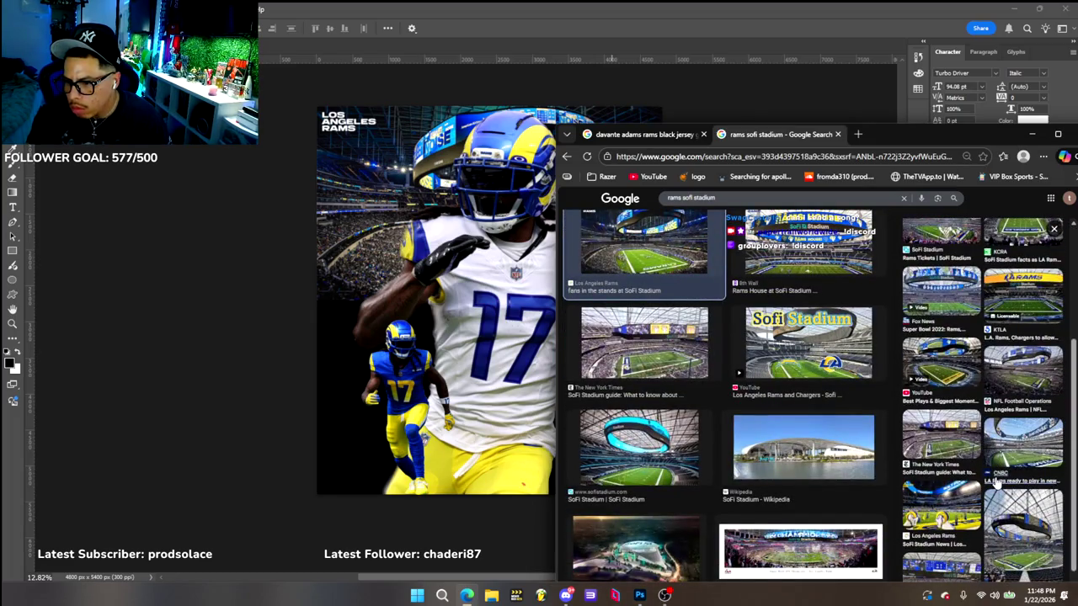
click(1017, 438)
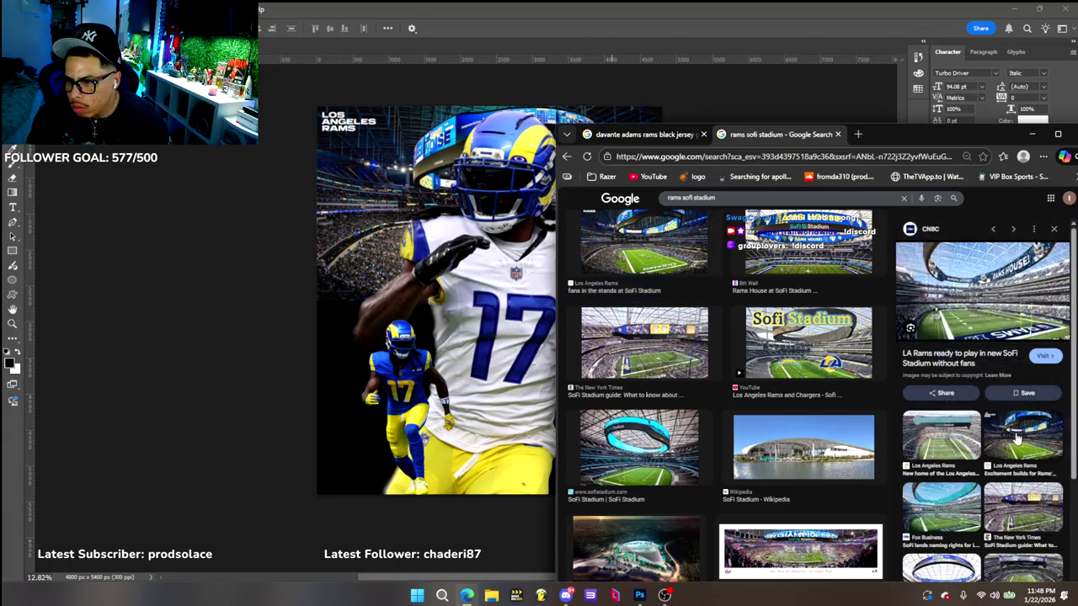
click(1053, 229)
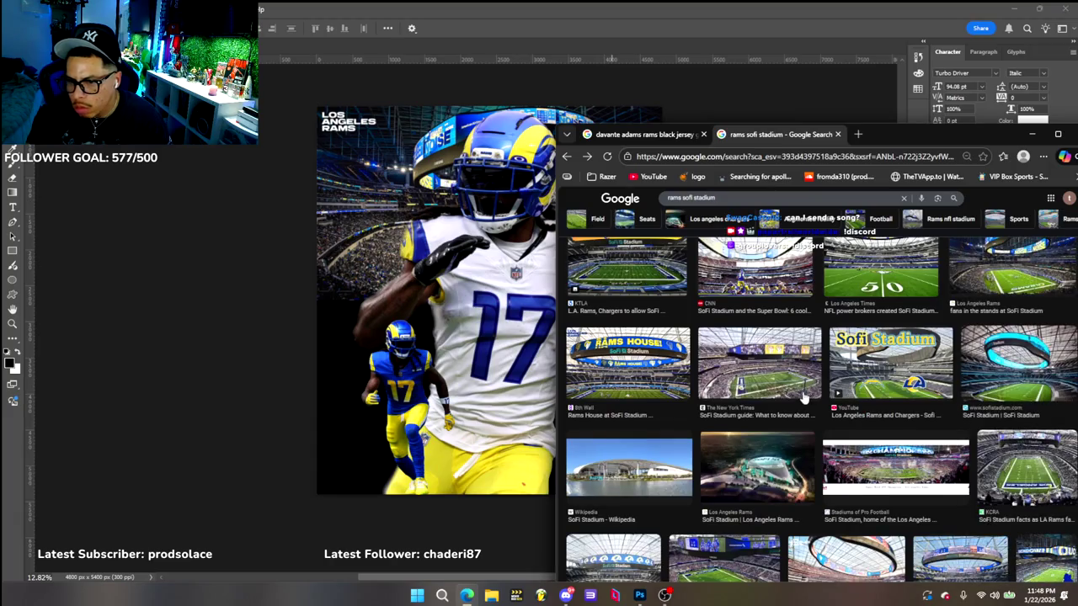
scroll(802, 399, down, 2)
click(744, 419)
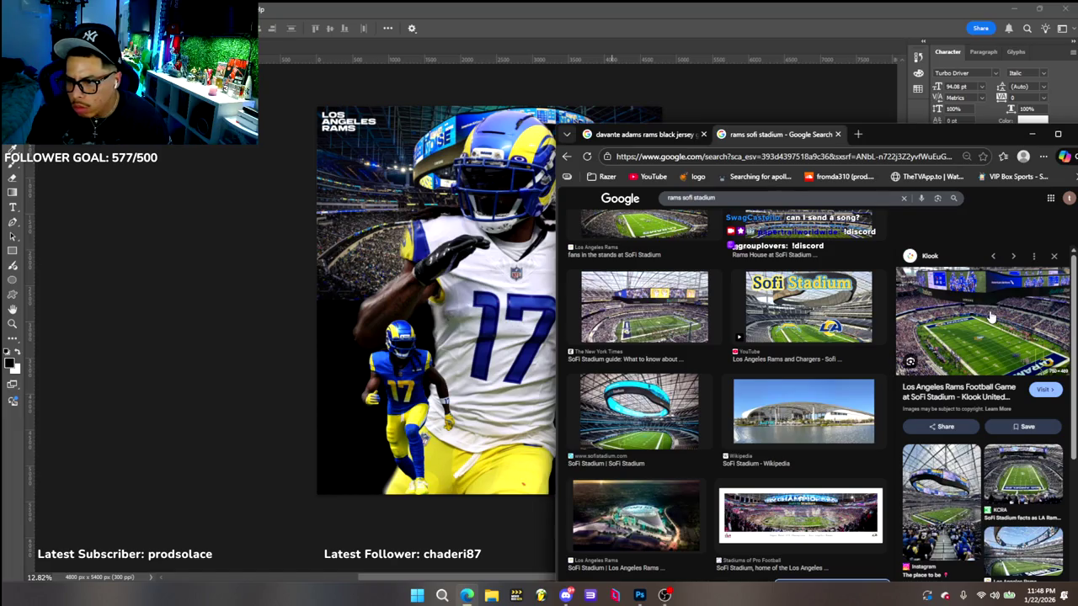
right_click(991, 316)
click(968, 179)
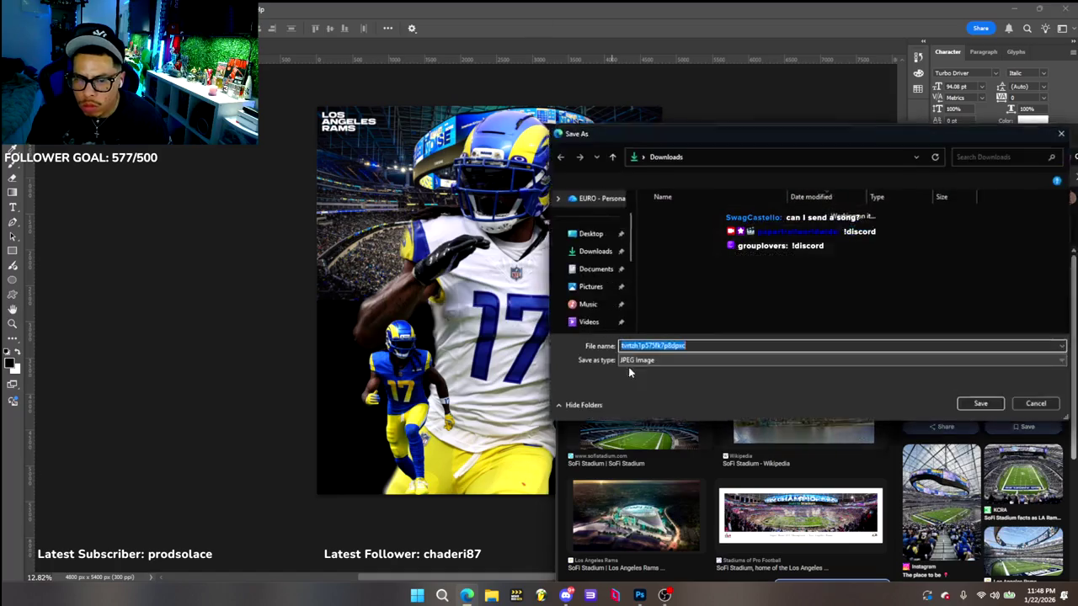
click(979, 403)
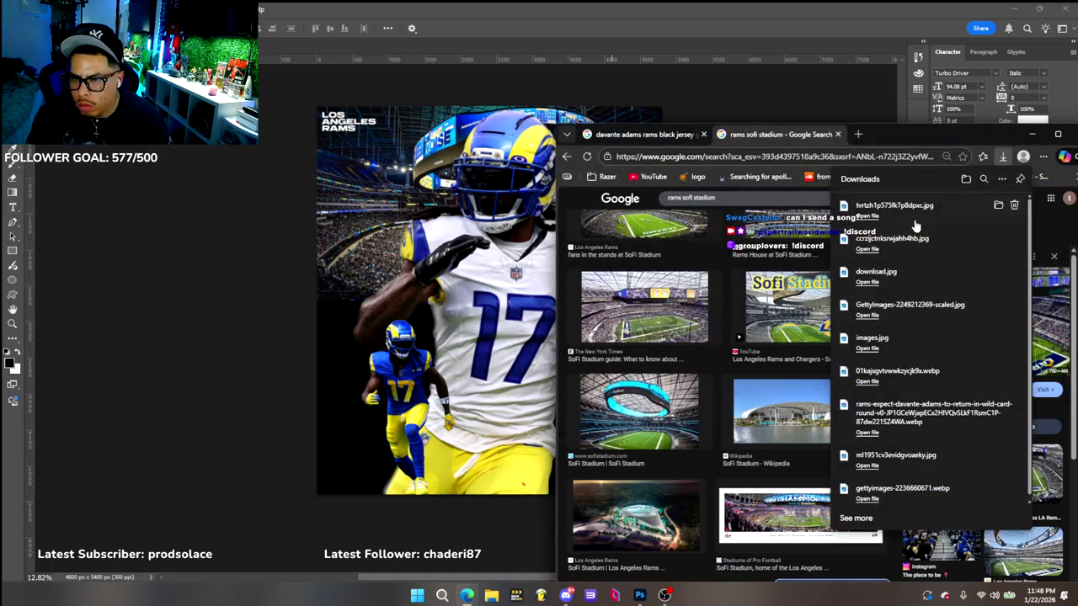
drag(954, 215, 350, 350)
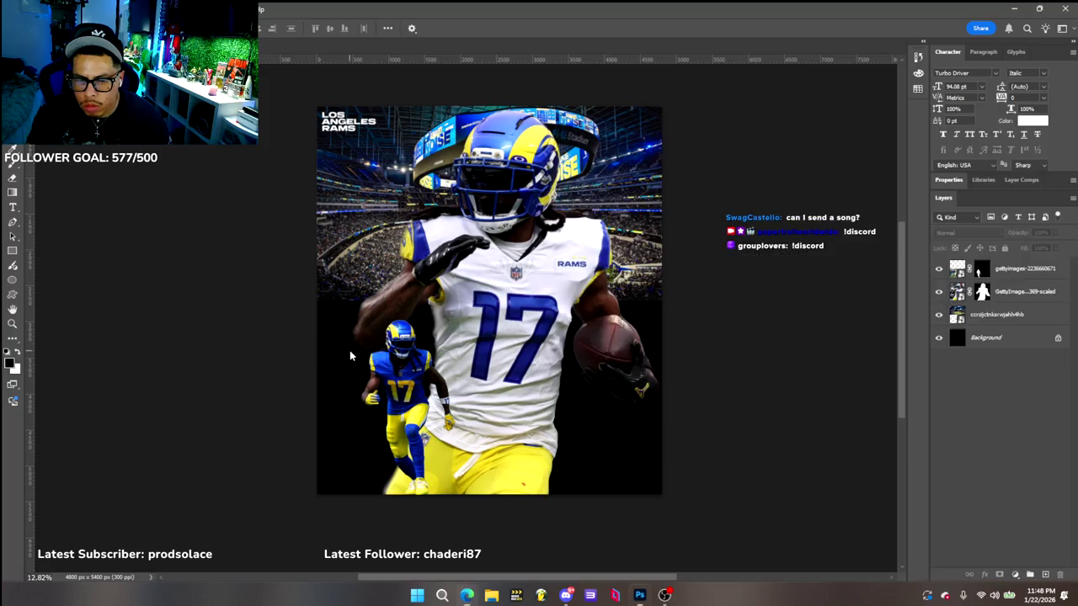
drag(524, 328, 465, 394)
click(483, 463)
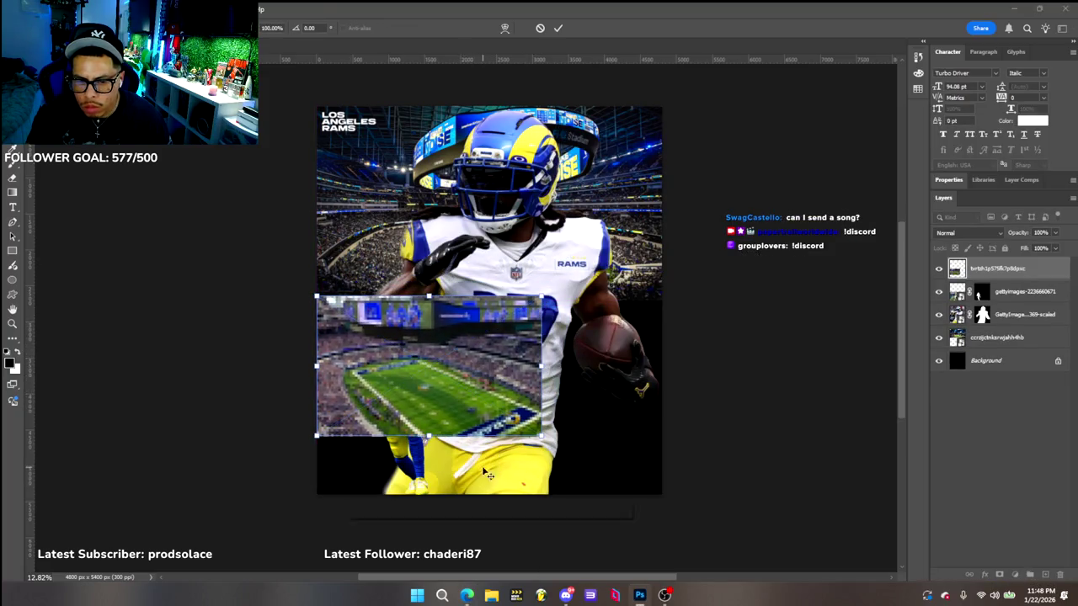
key(ctrl+t)
drag(541, 436, 653, 530)
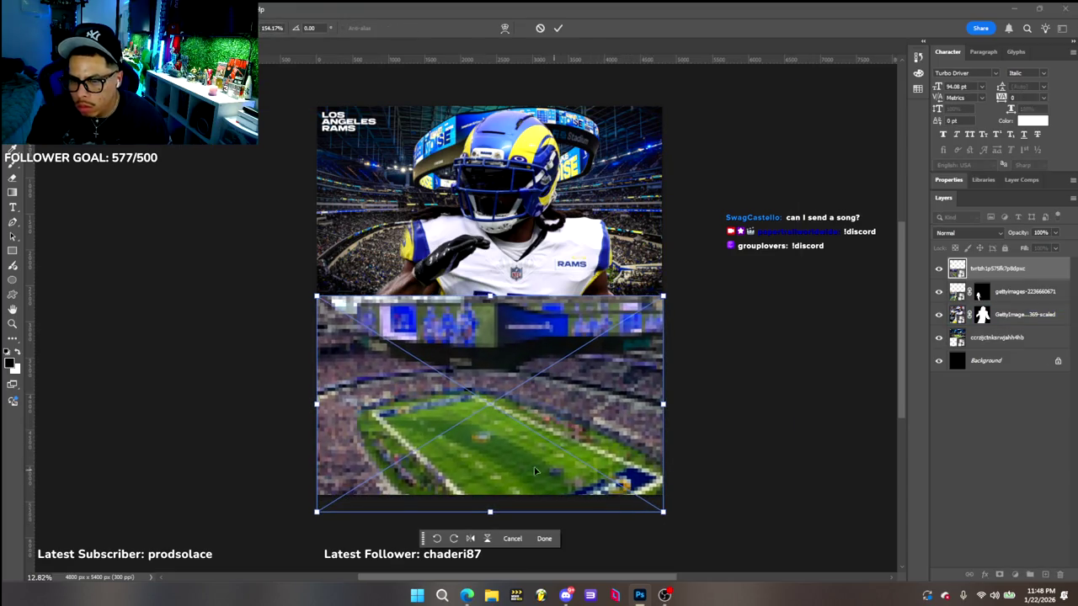
click(544, 539)
key(ctrl+bracketleft)
key(ctrl+bracketleft)
key(ctrl+bracketleft)
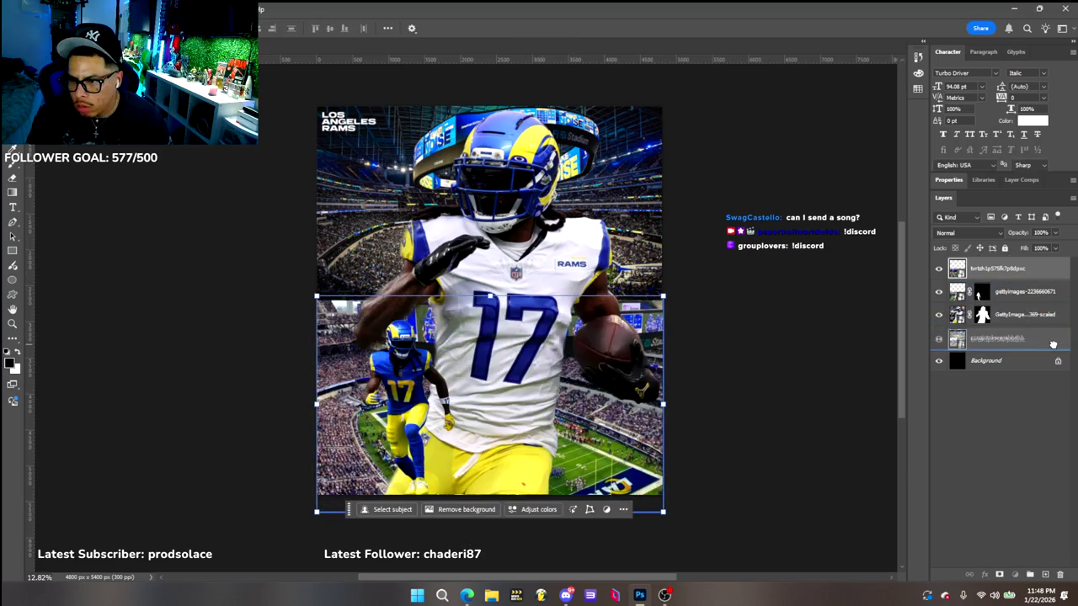
click(838, 240)
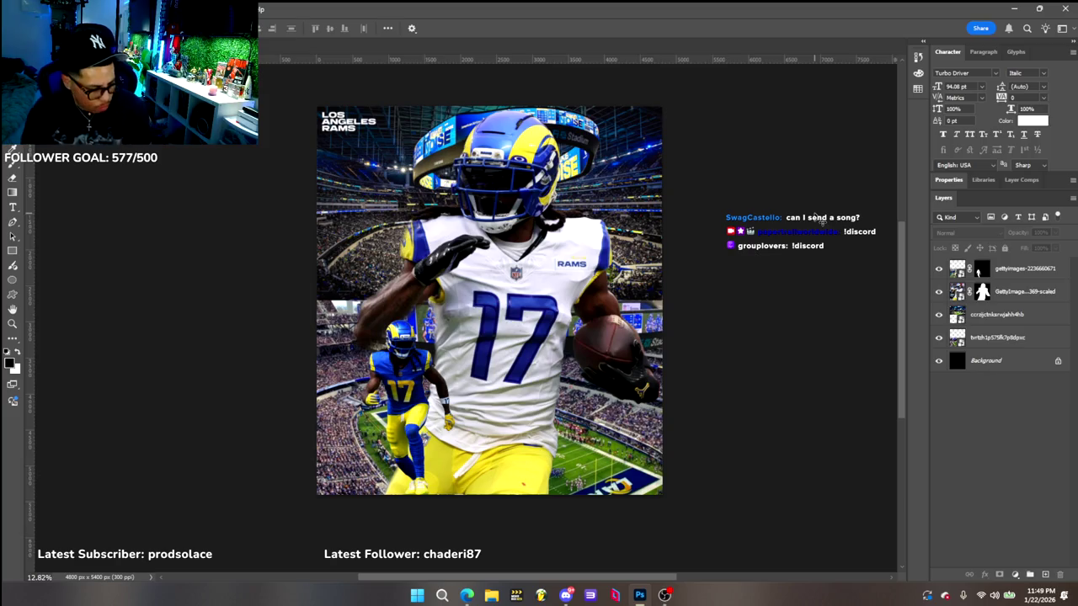
key(ctrl+bracketright)
key(ctrl+bracketright)
key(ctrl+bracketright)
key(ctrl+z)
key(ctrl+z)
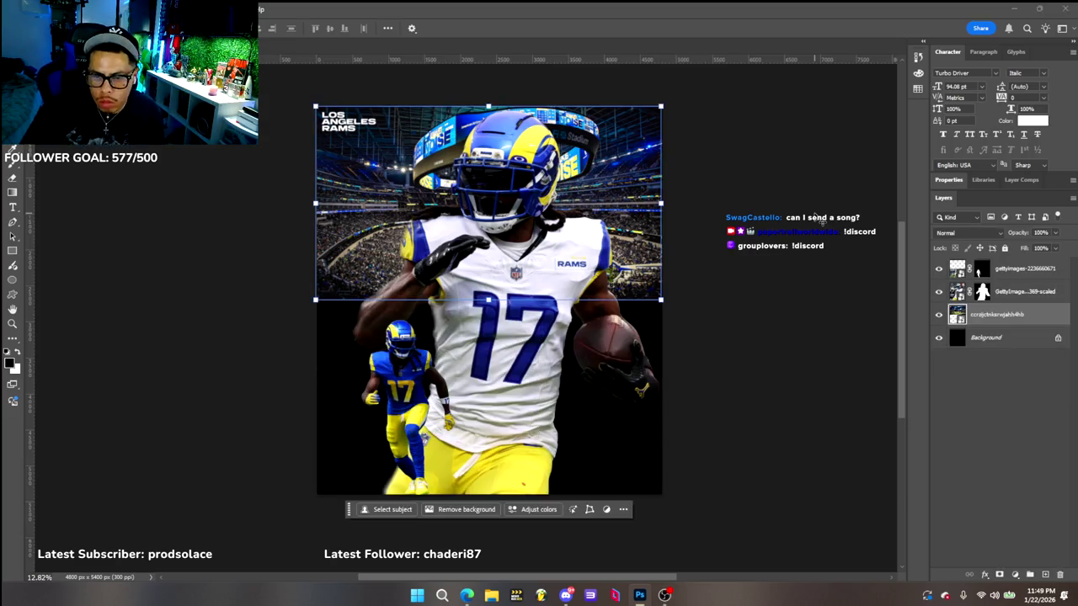
key(ctrl+z)
key(ctrl+z)
key(ctrl+z)
key(ctrl+z)
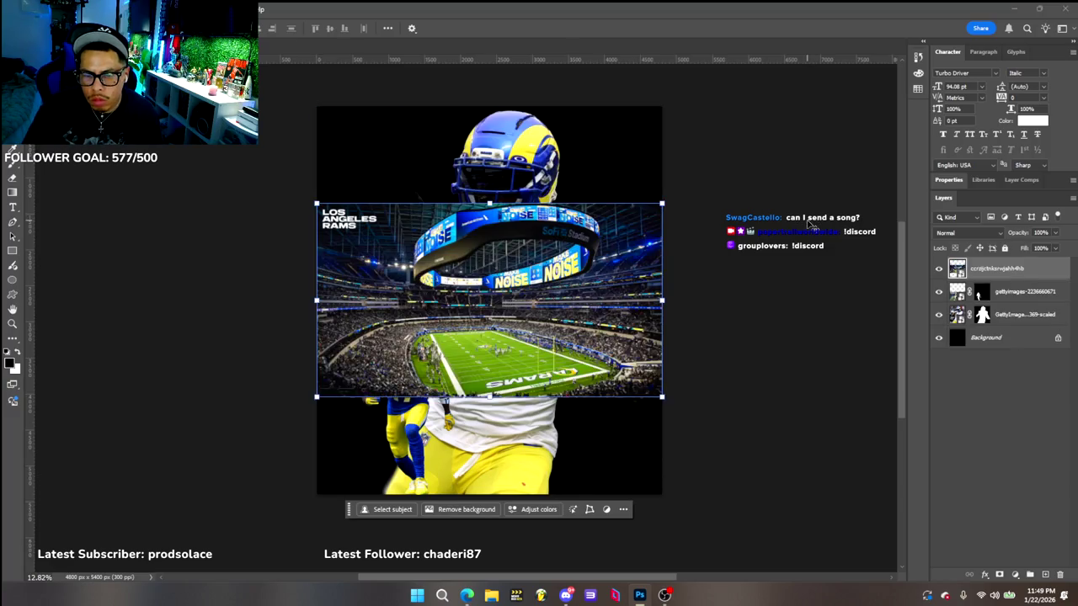
mouse_move(669, 280)
mouse_down()
mouse_move(511, 430)
mouse_move(508, 230)
mouse_up()
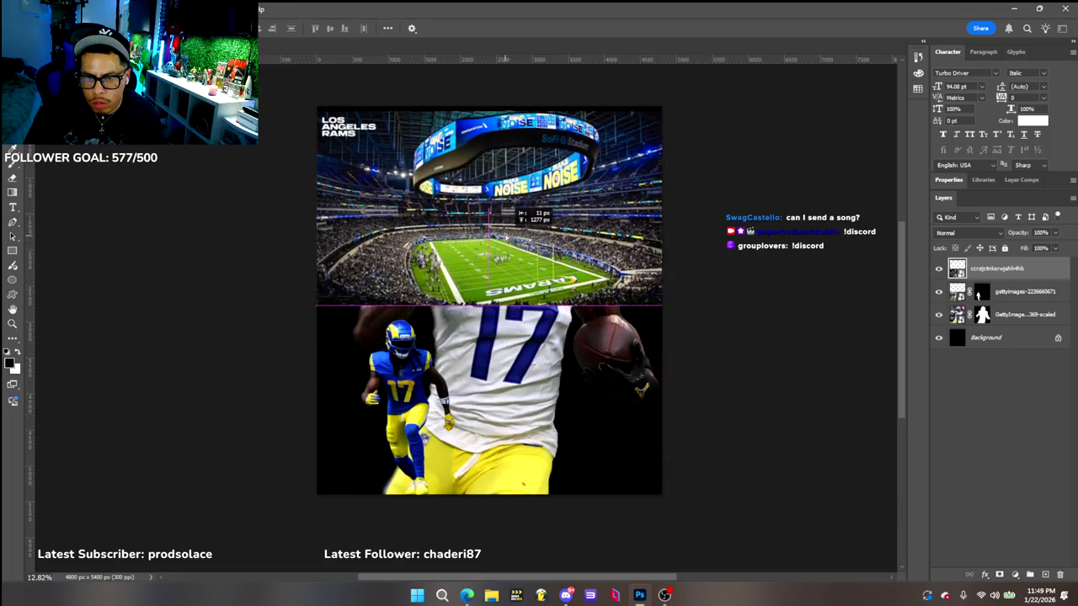
drag(996, 268, 968, 326)
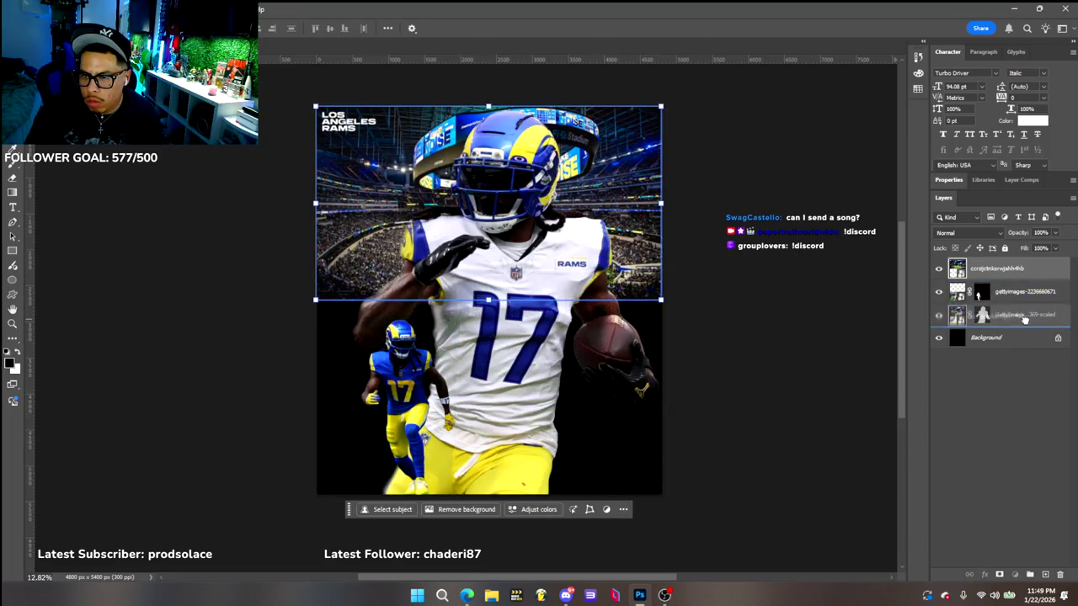
click(836, 226)
click(998, 314)
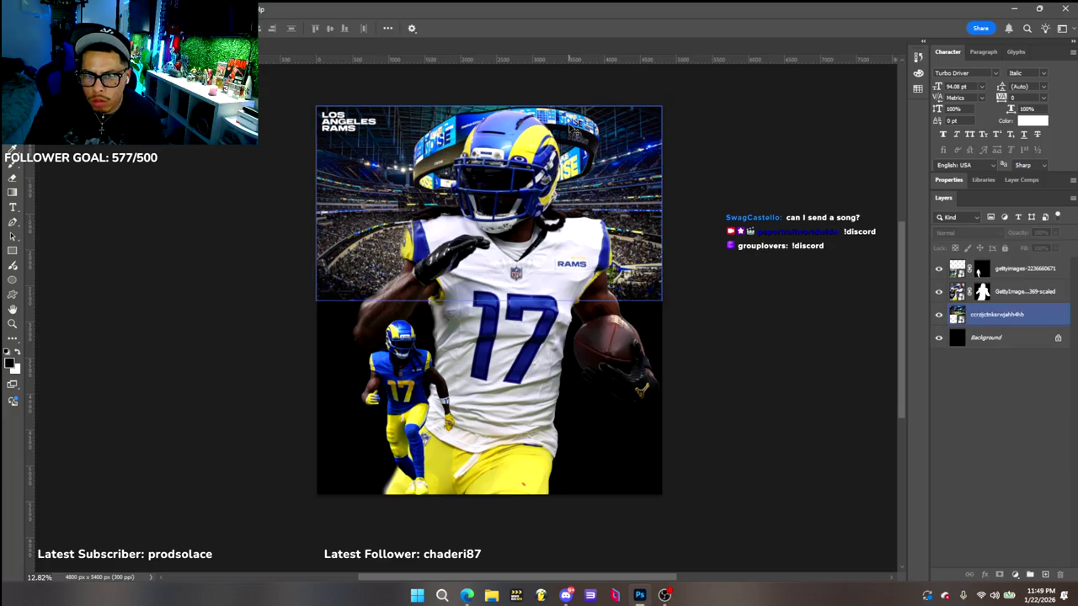
click(763, 144)
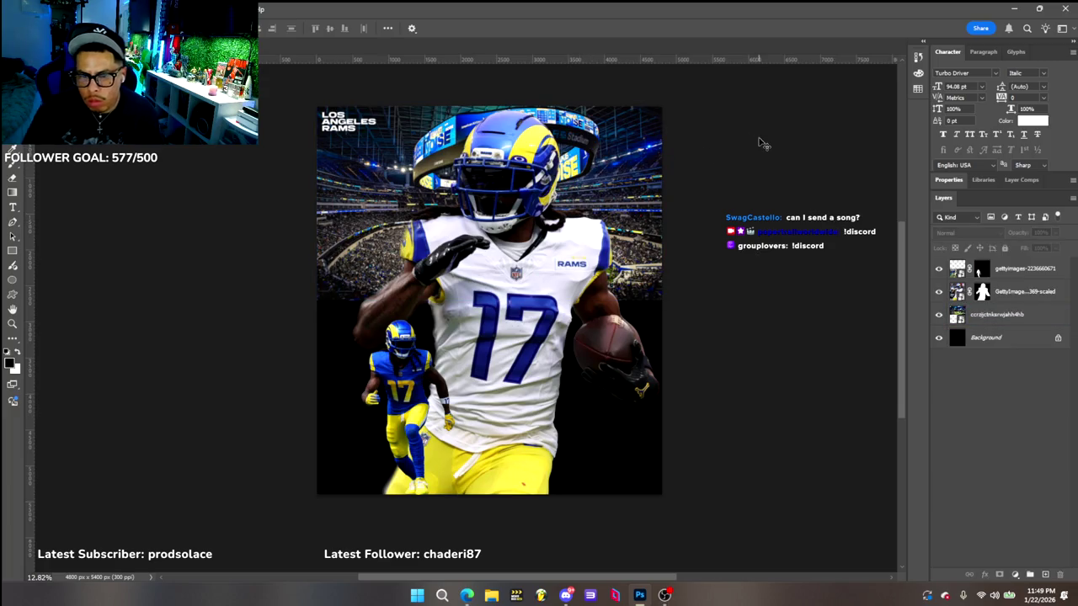
click(467, 596)
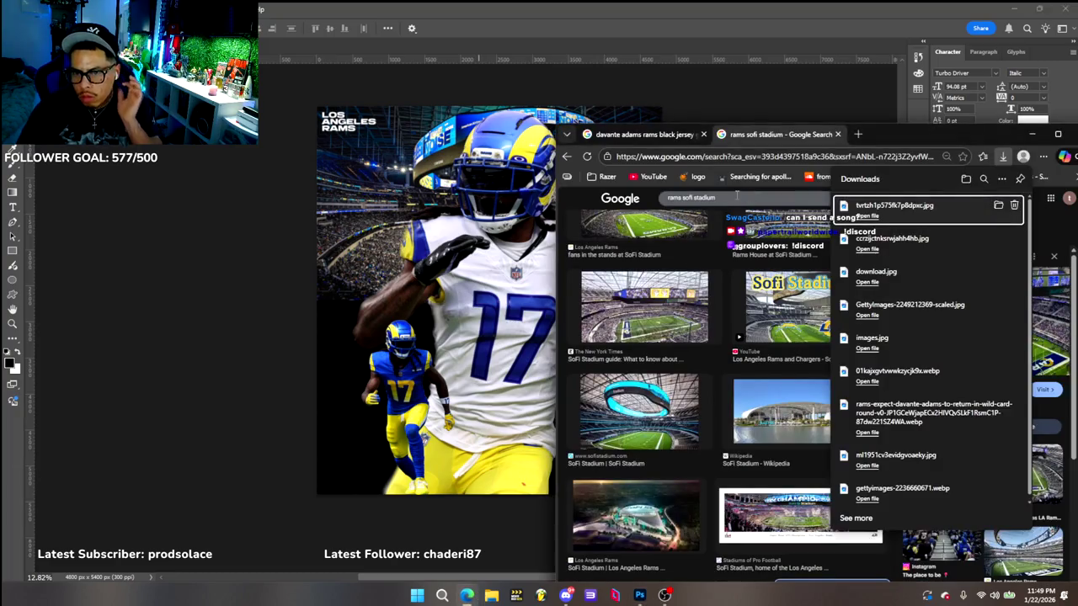
Add 'grass' to the image search and close the accidentally opened Deadline tab
click(734, 196)
text(grass)
key(Return)
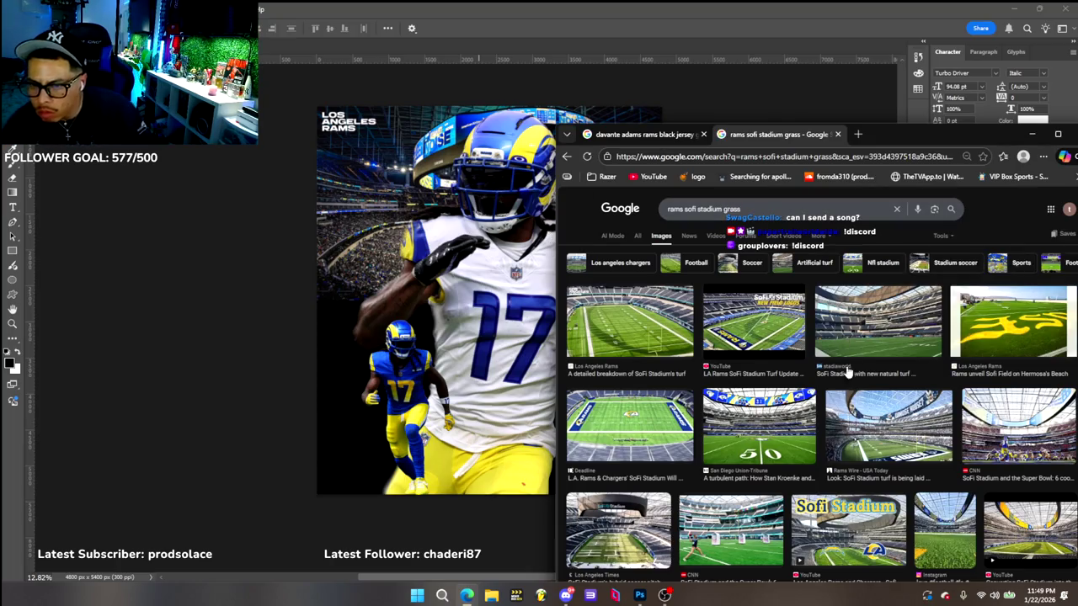
click(620, 407)
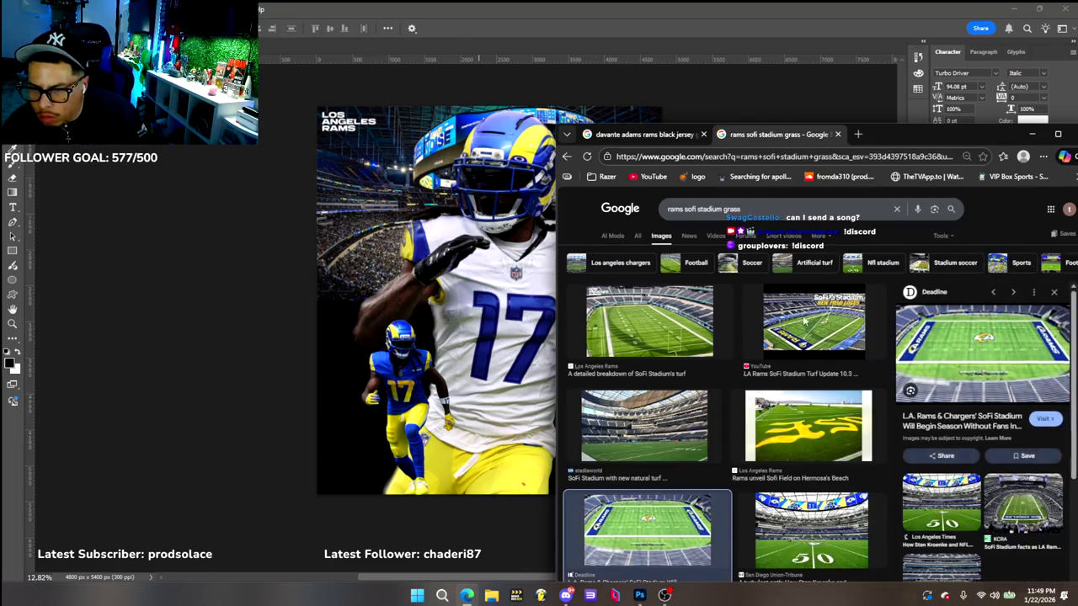
right_click(1004, 345)
click(1005, 345)
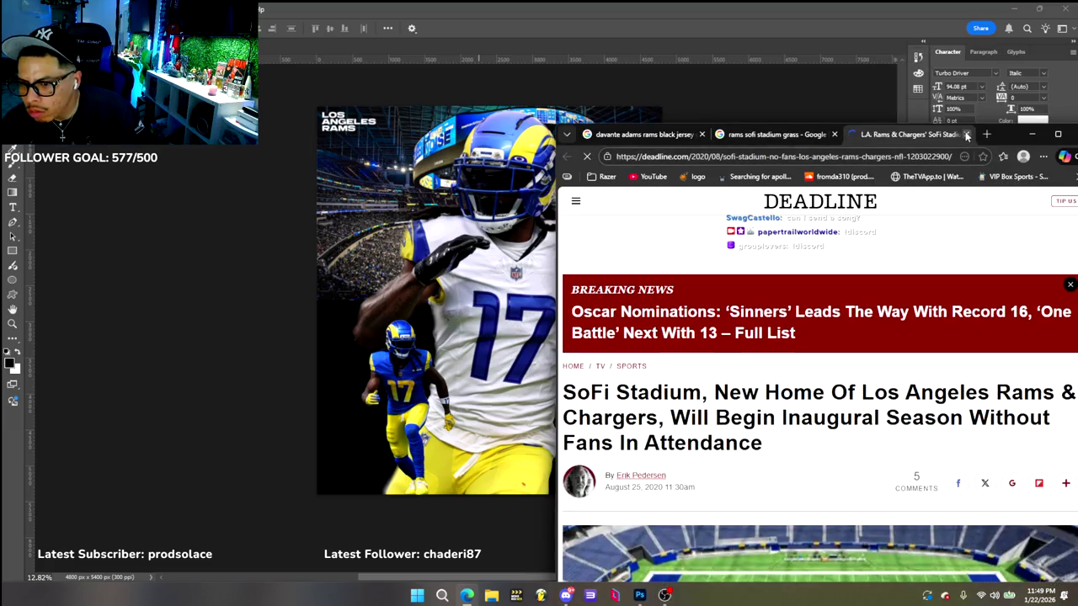
click(967, 135)
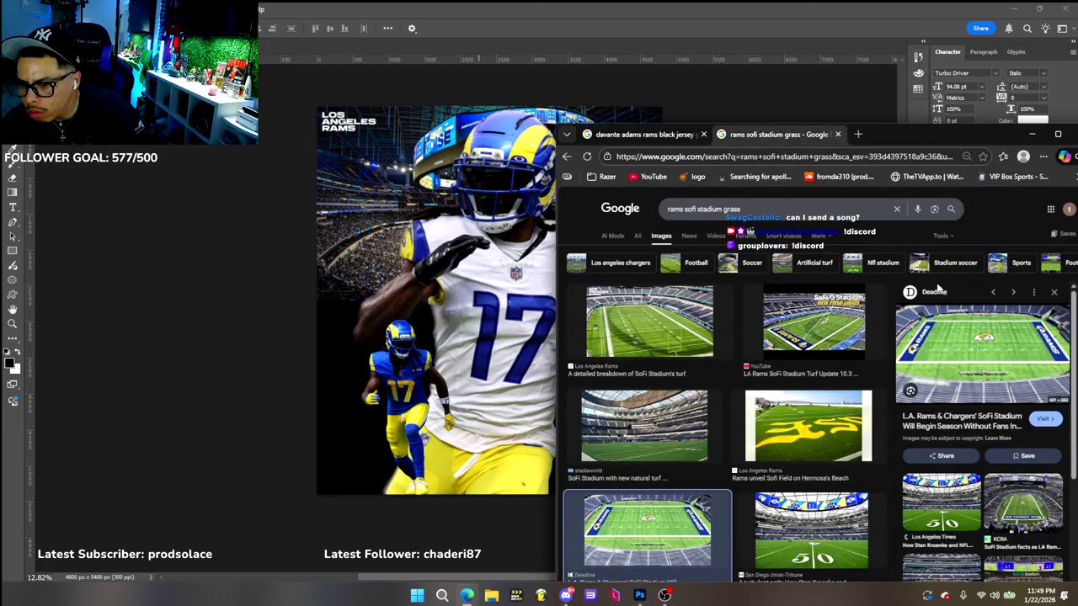
Save the Sports Illustrated field photo and drag it into the graphic
scroll(740, 440, down, 2)
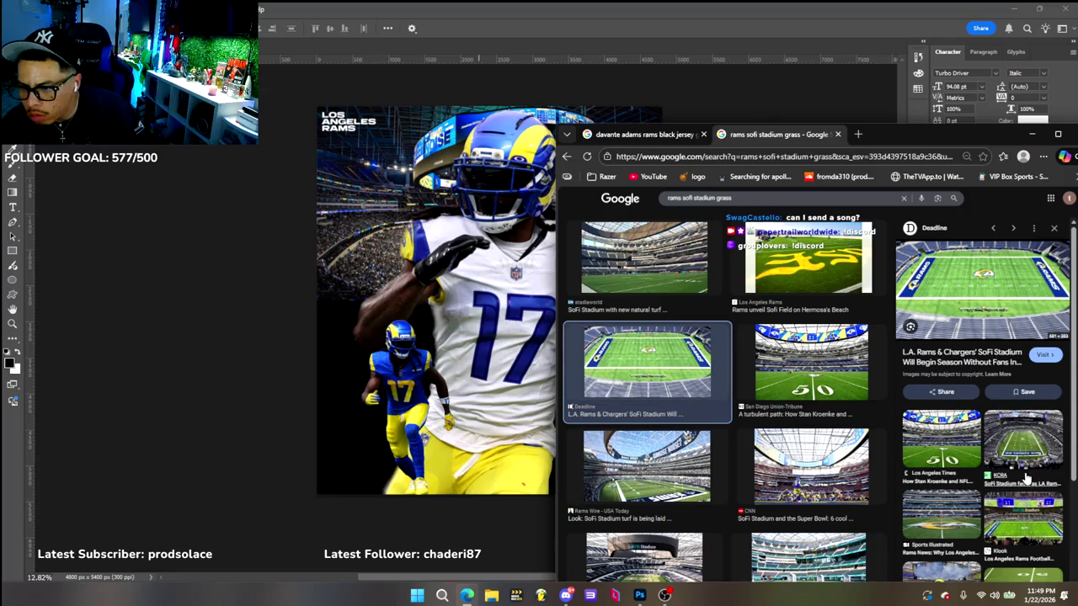
scroll(1028, 494, down, 1)
click(964, 418)
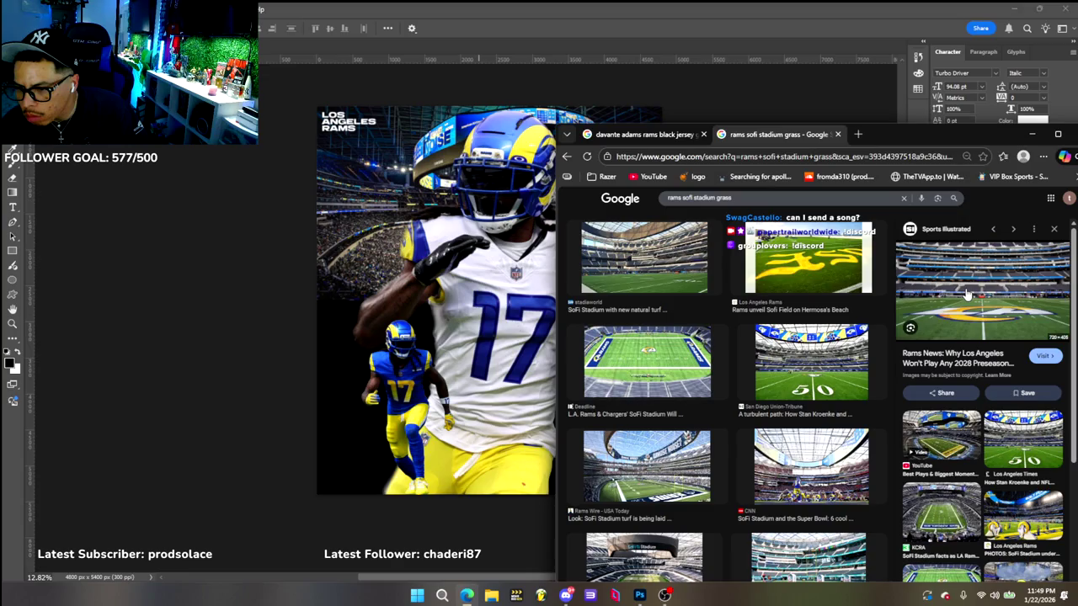
right_click(967, 293)
click(918, 446)
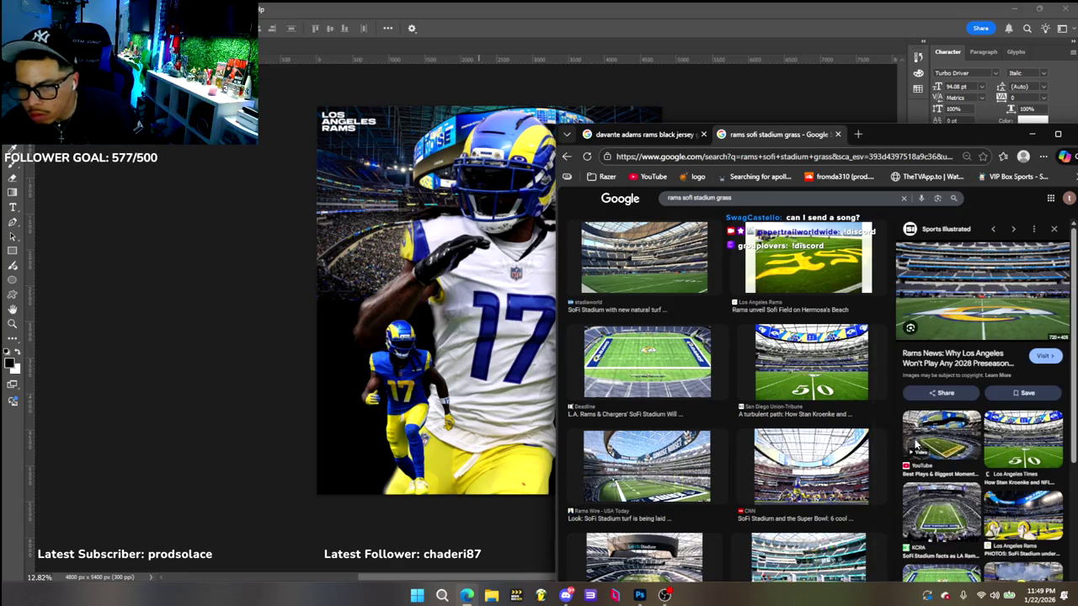
click(985, 404)
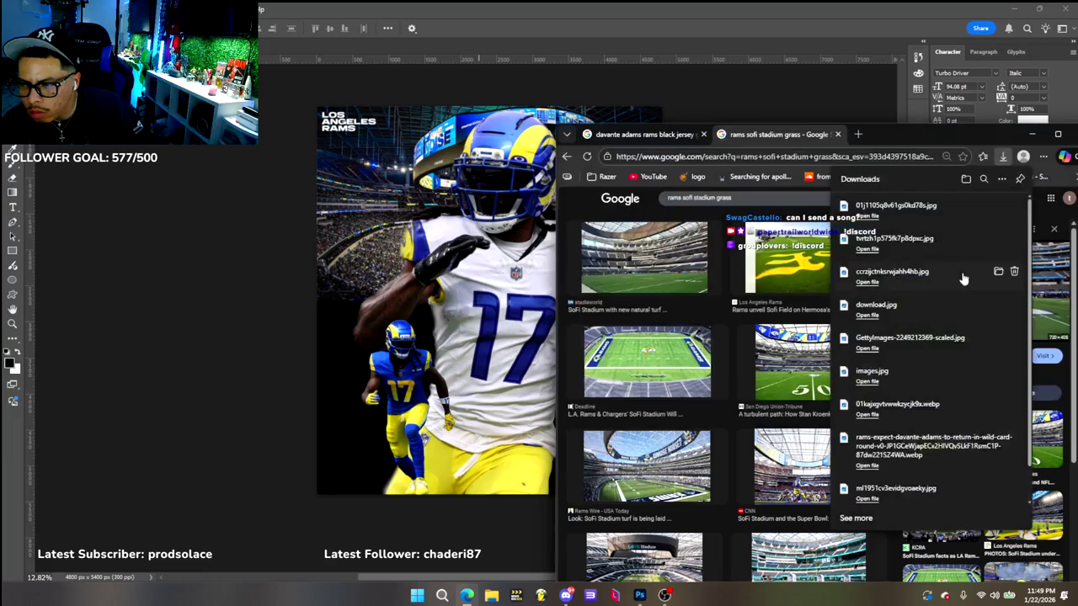
drag(975, 214, 352, 357)
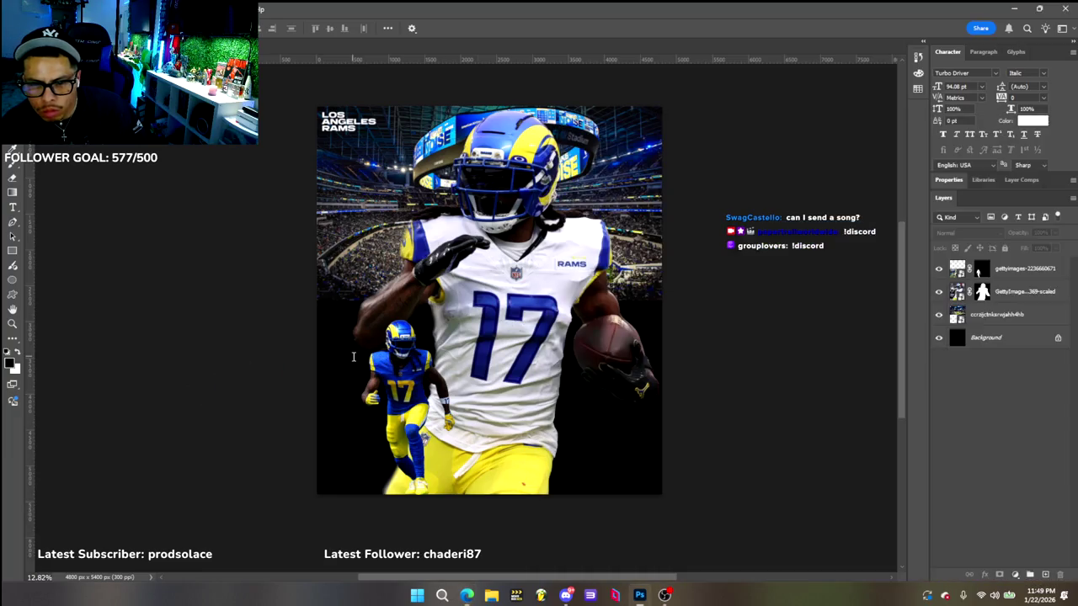
Place the field photo at the canvas bottom and move its layer below the players
mouse_move(597, 360)
mouse_down()
mouse_move(532, 423)
mouse_move(666, 497)
mouse_up()
click(546, 524)
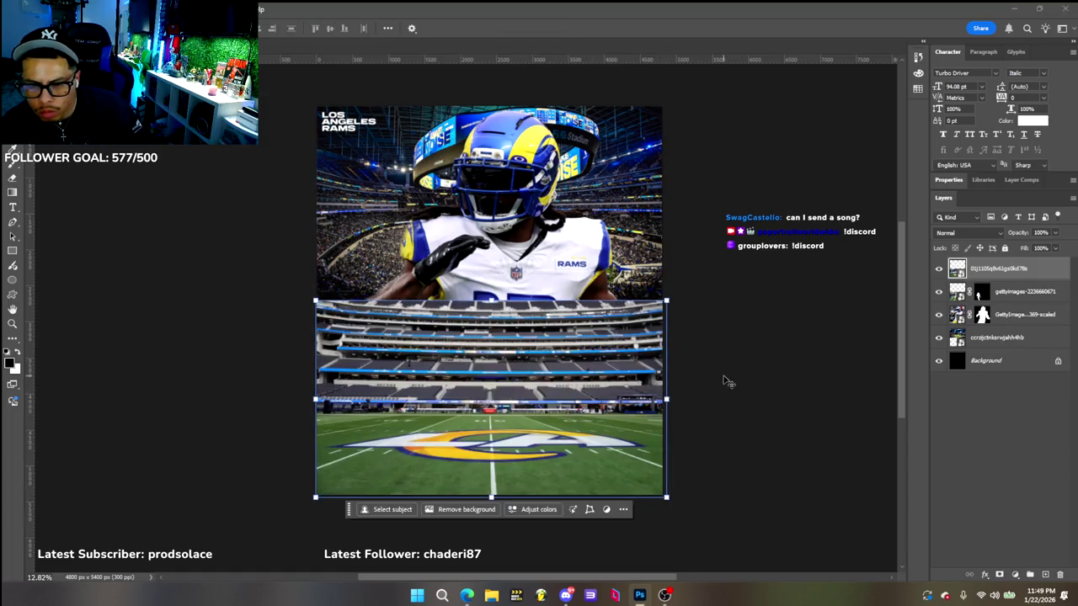
drag(1002, 268, 1036, 345)
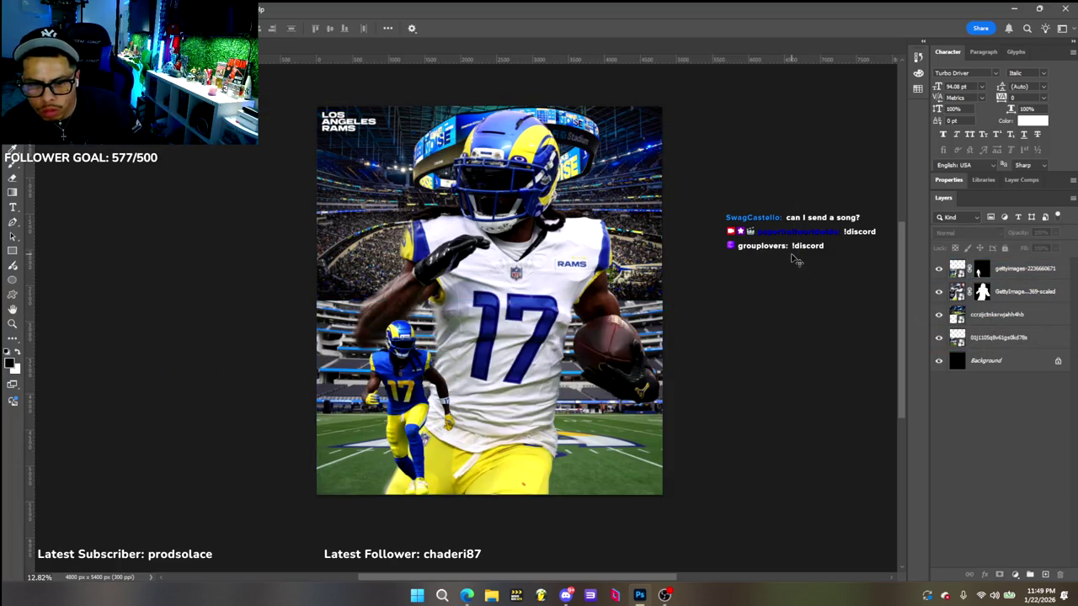
click(324, 383)
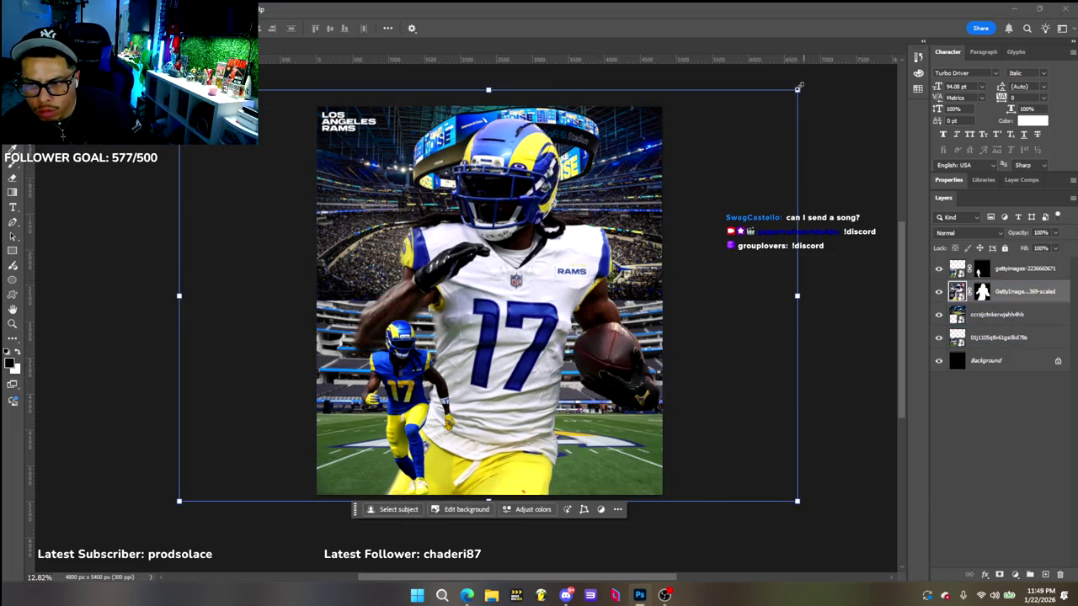
Free-transform the white-jersey #17 player, shift it right and scale it up larger
key(ctrl+t)
drag(797, 89, 715, 145)
mouse_move(463, 234)
mouse_down()
mouse_move(550, 224)
mouse_move(528, 224)
mouse_up()
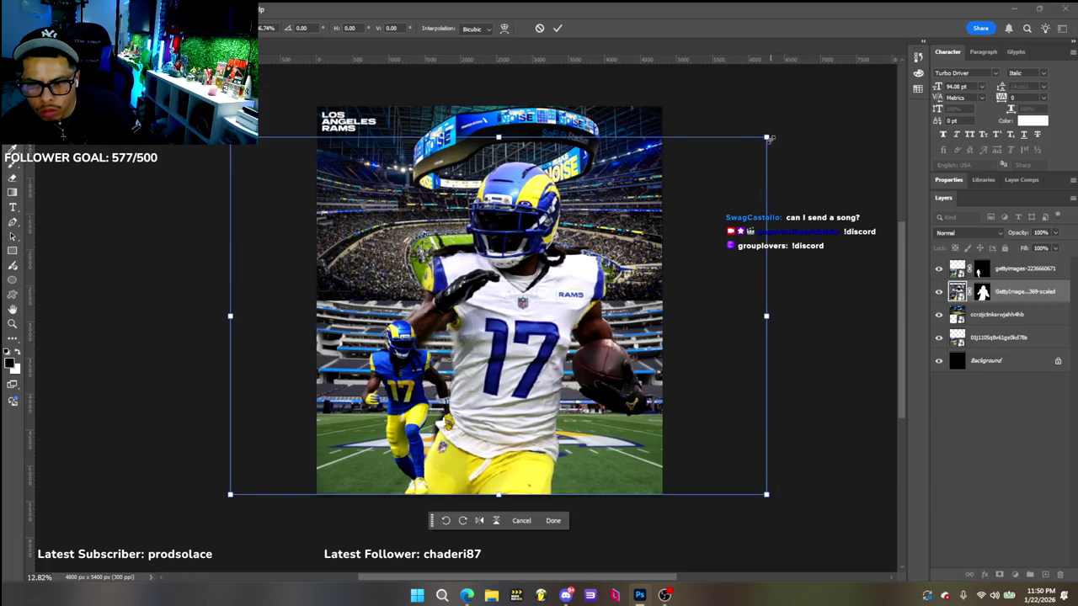
drag(766, 135, 794, 102)
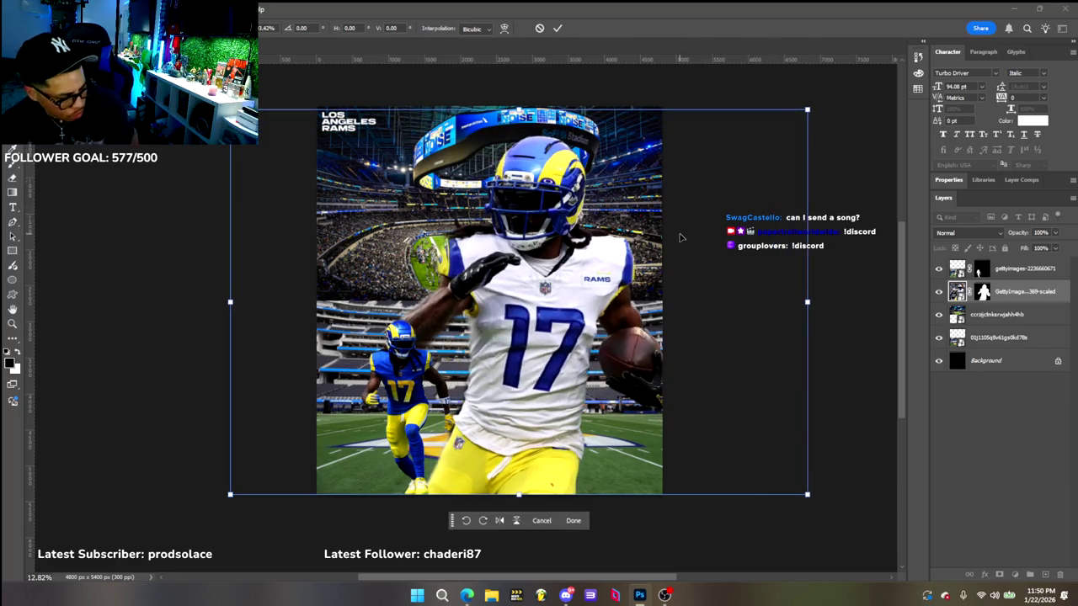
key(ctrl+z)
key(ctrl+shift+z)
key(ctrl+shift+z)
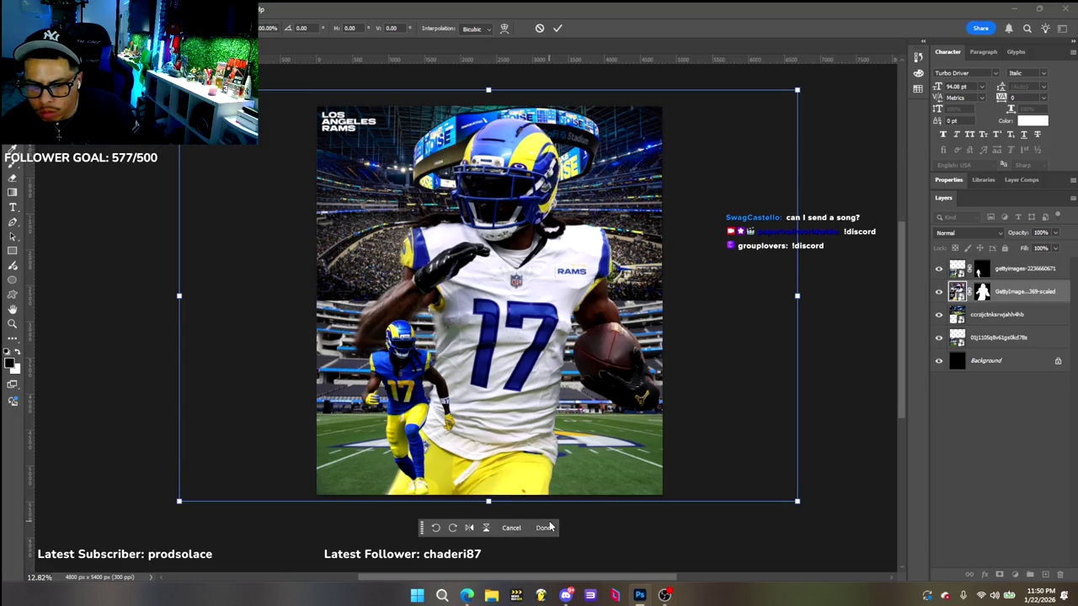
click(544, 527)
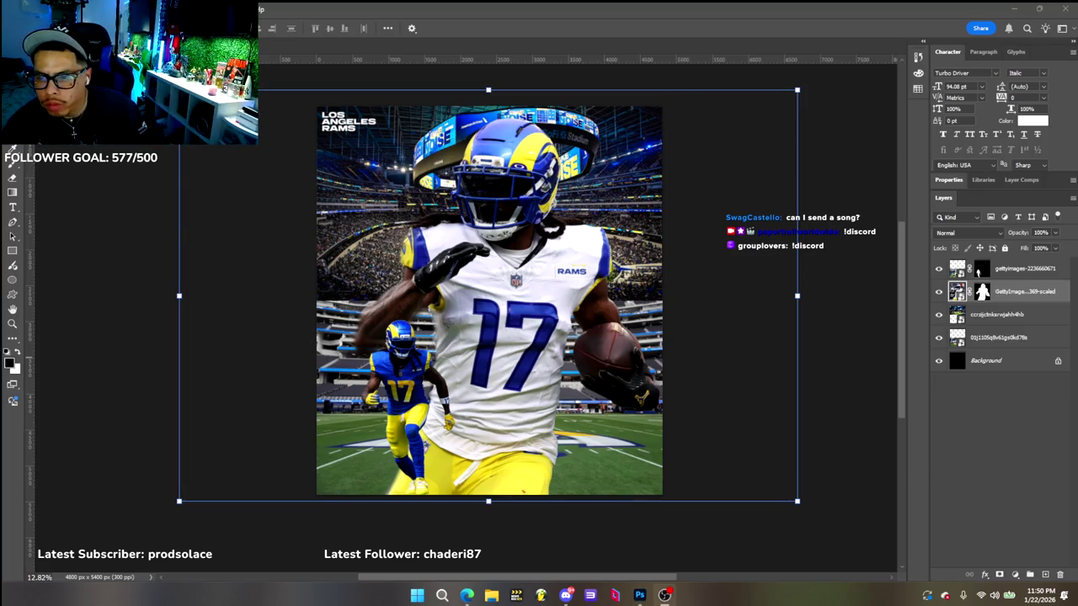
click(1006, 315)
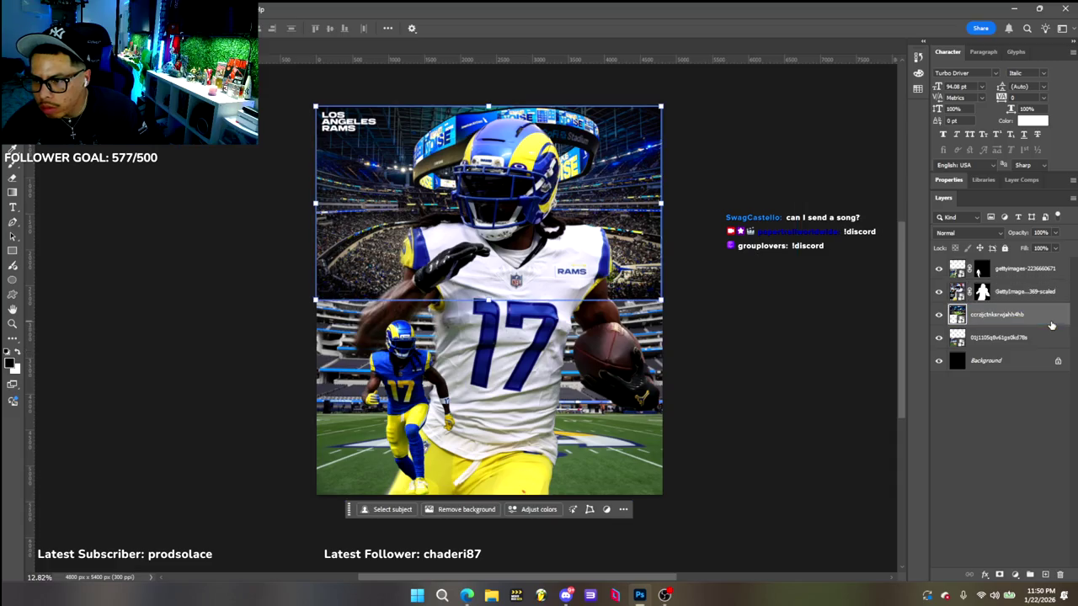
Lower the opacity of both stadium photo layers, the lower one to 49%, to test the look
click(1056, 233)
drag(1036, 250, 1030, 249)
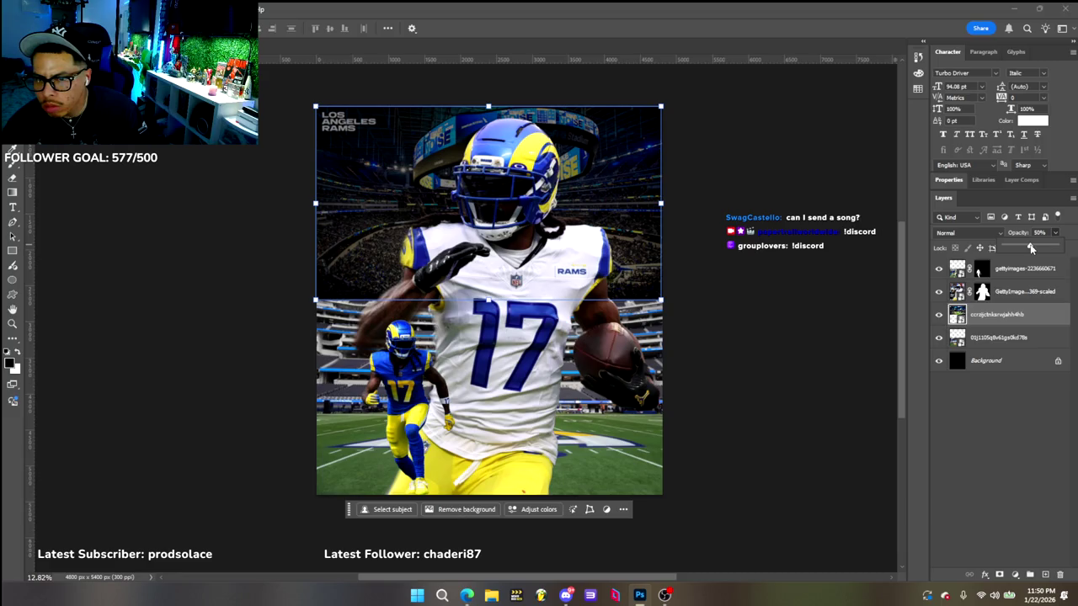
key(alt+bracketleft)
click(1056, 233)
drag(1034, 247, 1031, 247)
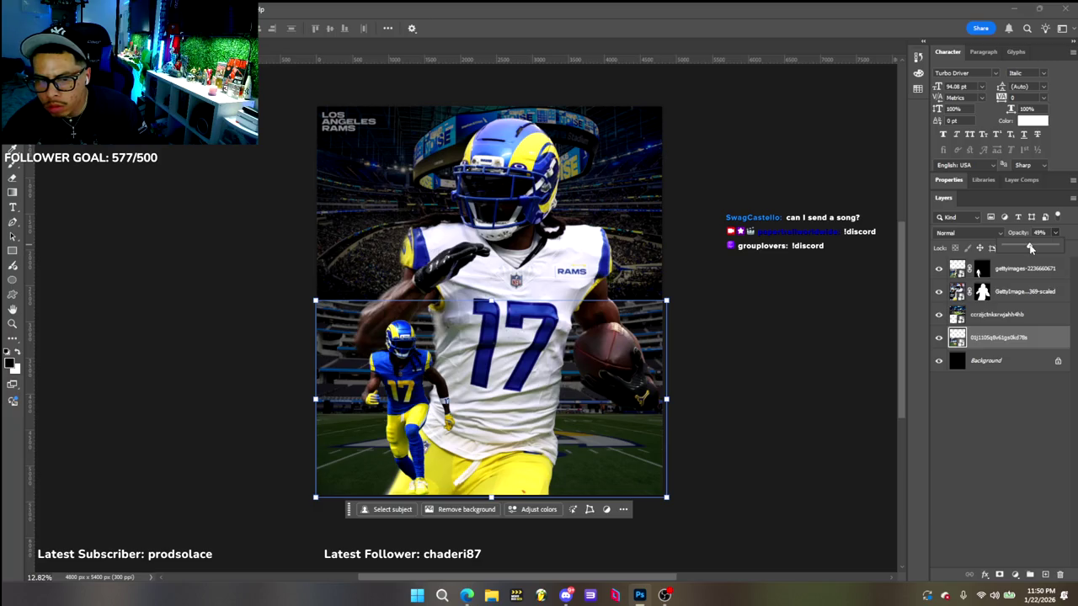
click(838, 173)
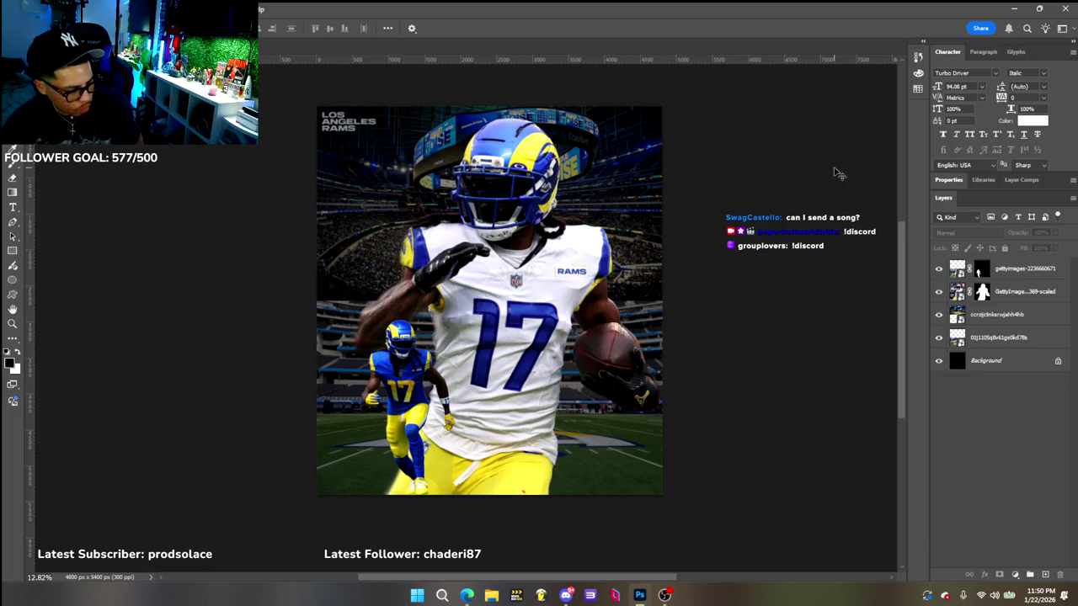
Delete the upper and lower stadium photo layers
click(1027, 314)
key(Delete)
click(1043, 317)
key(Delete)
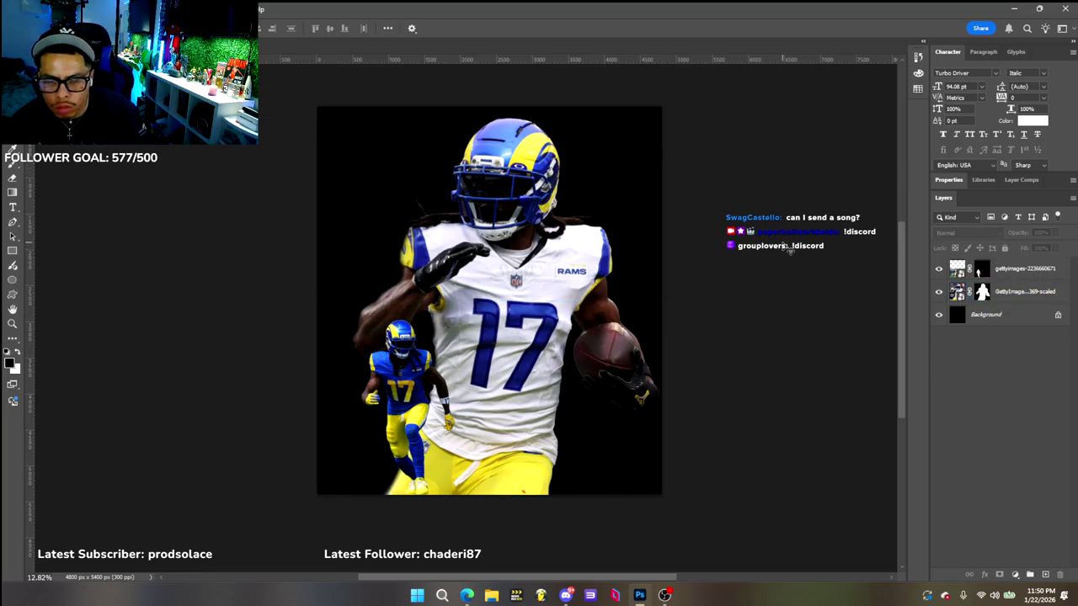
Select the large #17 player layer and switch to the Brush tool
click(392, 380)
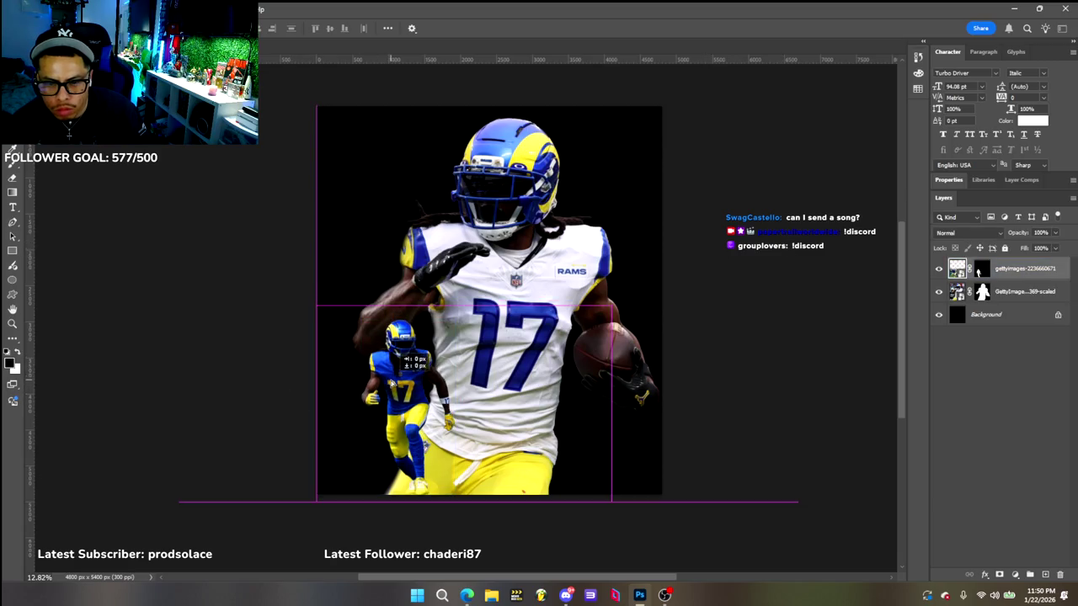
click(758, 213)
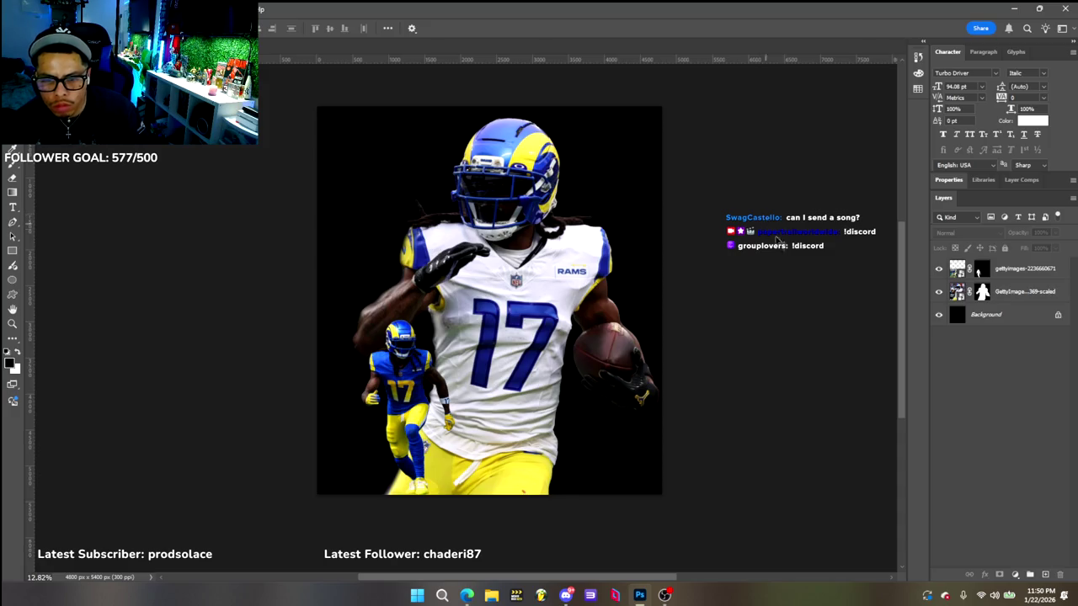
click(1015, 291)
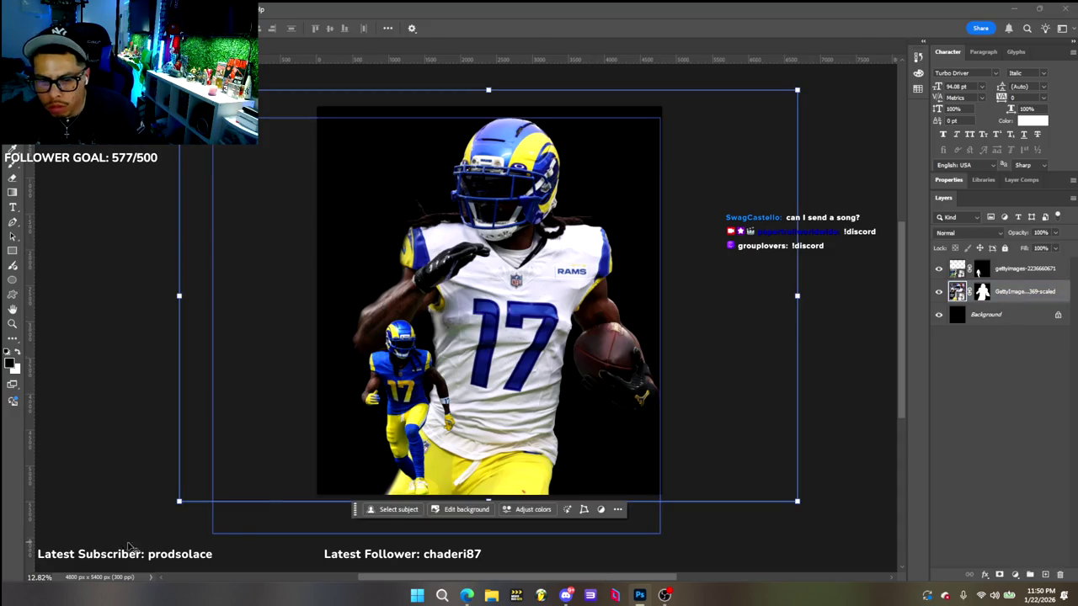
click(461, 509)
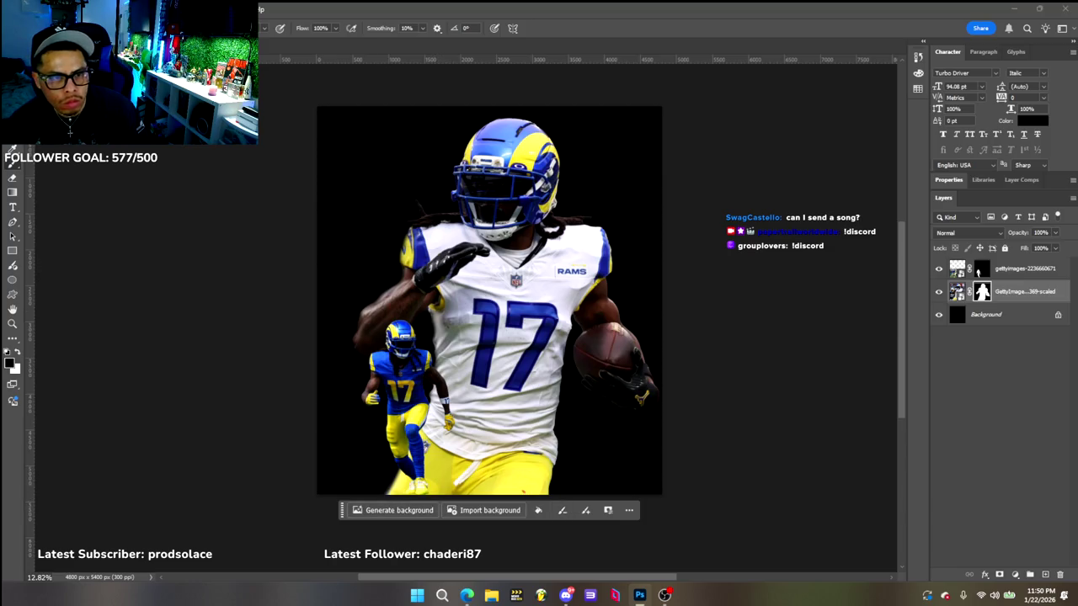
Check the brush presets, redo the stadium layer deletion, and select the large player's layer mask
click(16, 28)
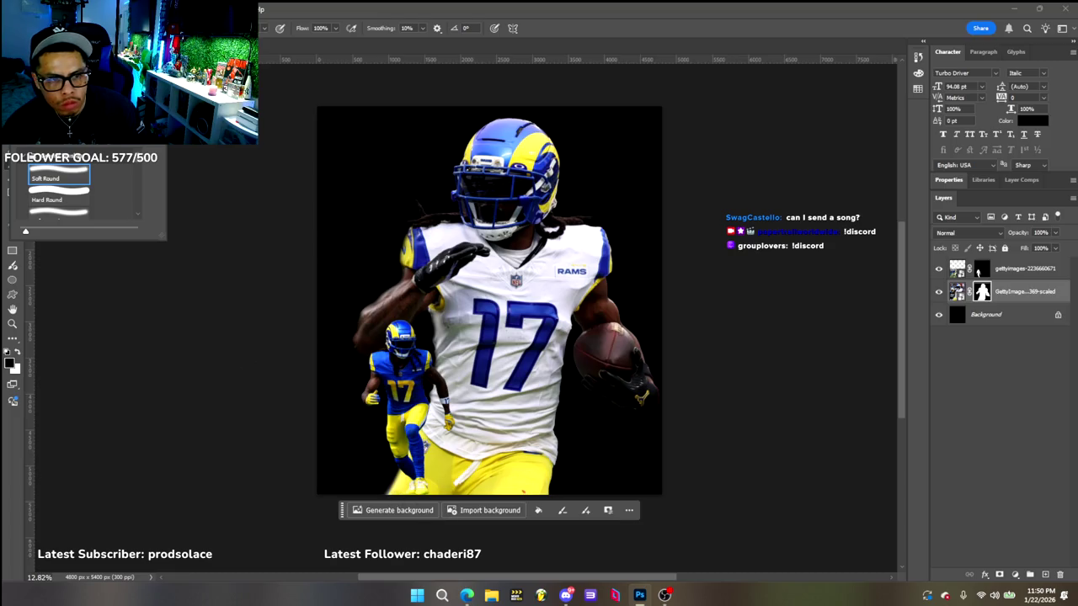
click(366, 506)
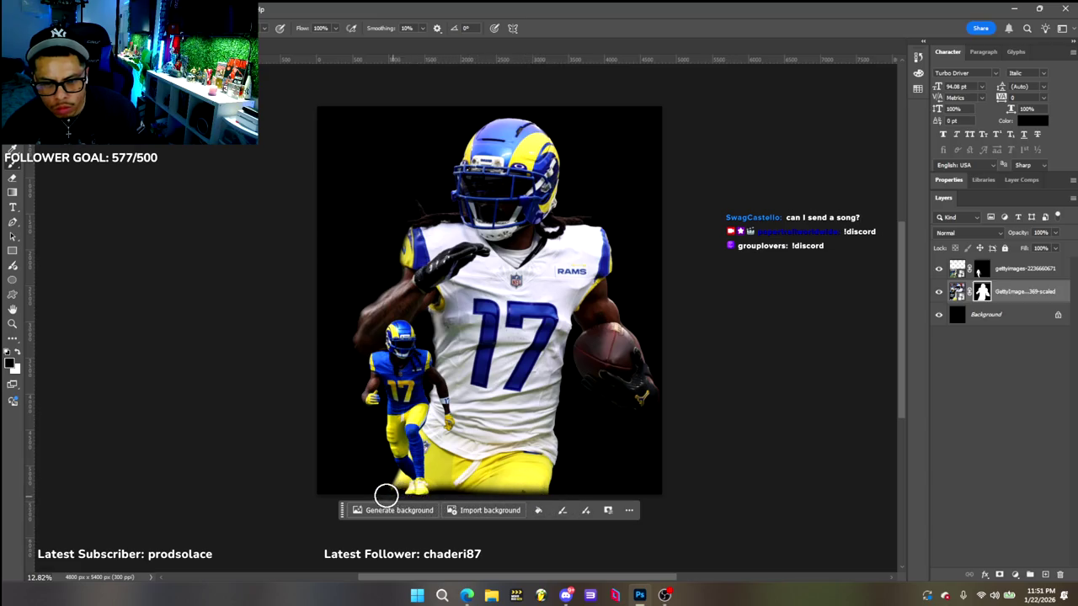
key(ctrl+z)
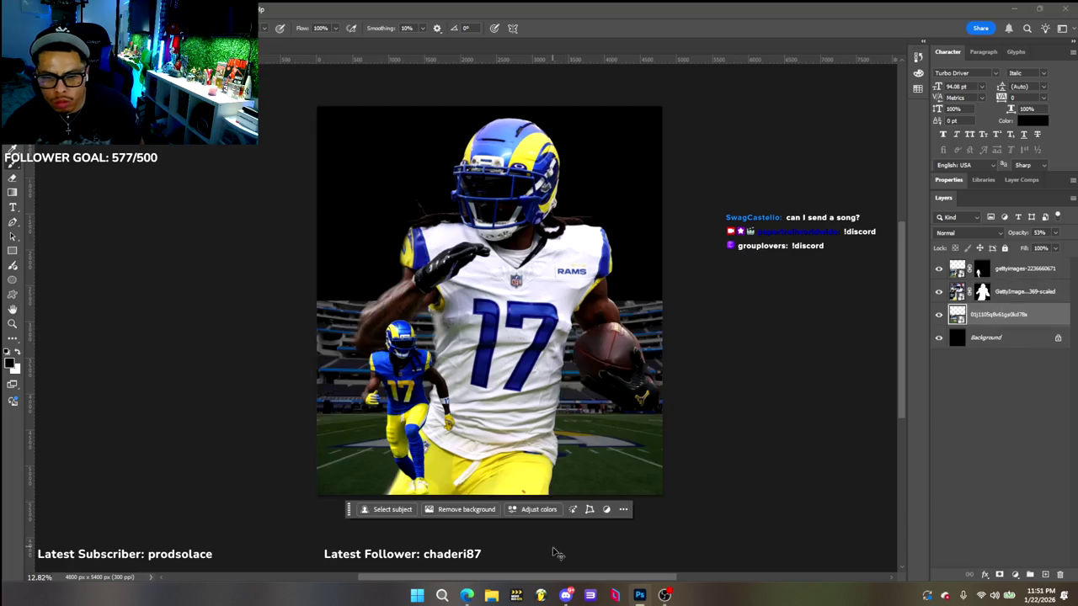
key(Delete)
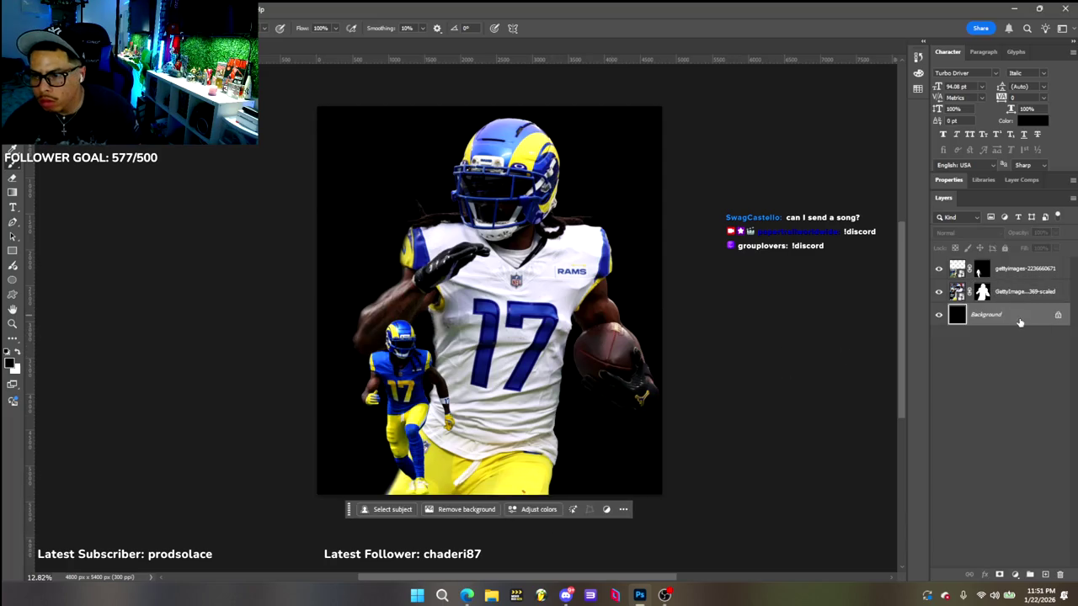
click(982, 291)
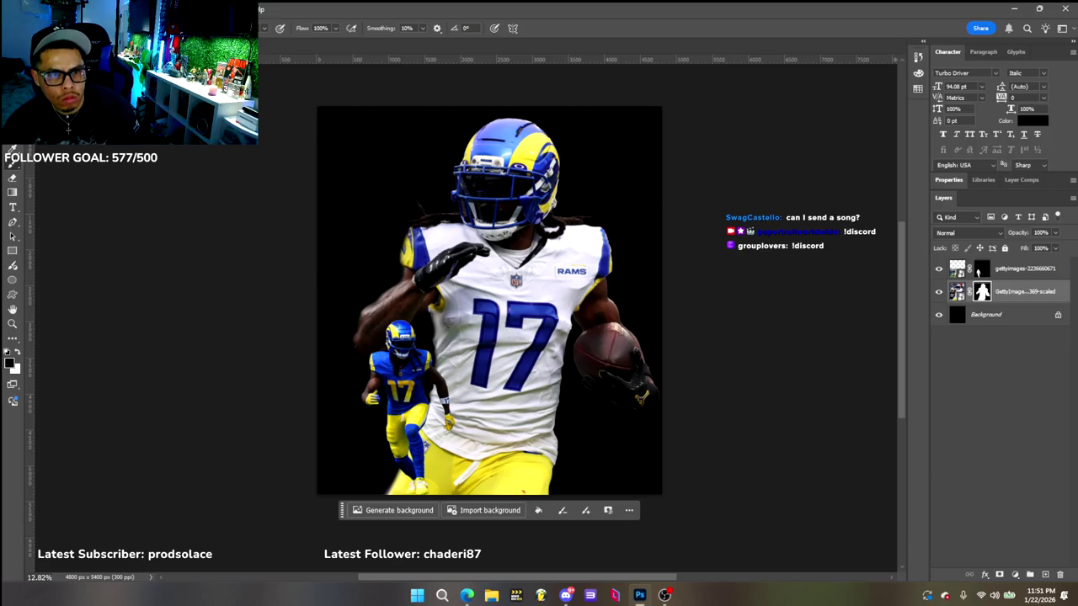
Browse brush presets for a Soft Round brush, then return to the Move tool on the large #17 layer
click(37, 27)
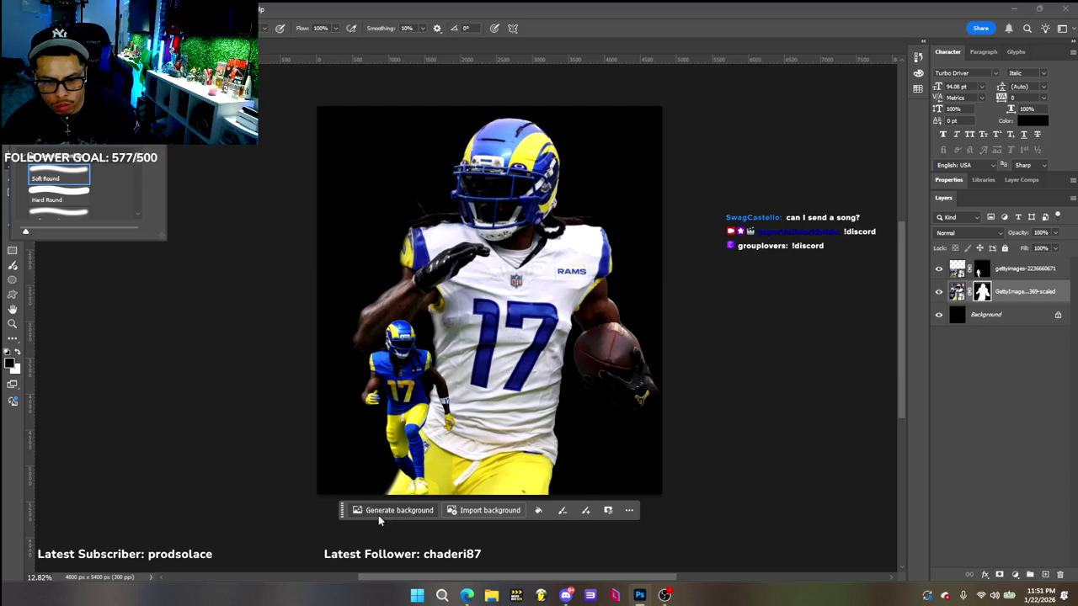
click(400, 480)
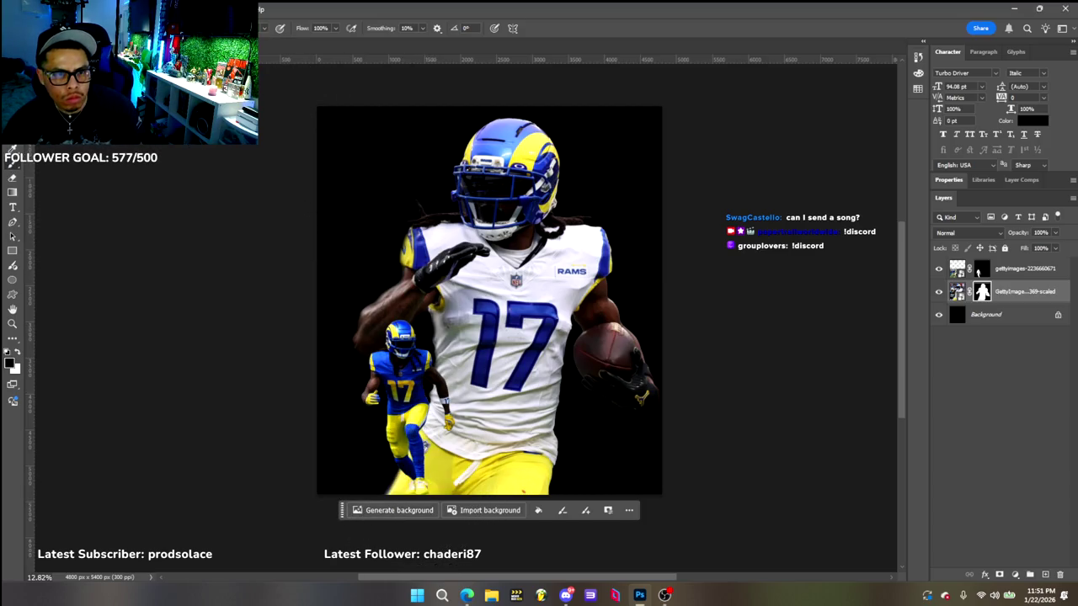
click(34, 28)
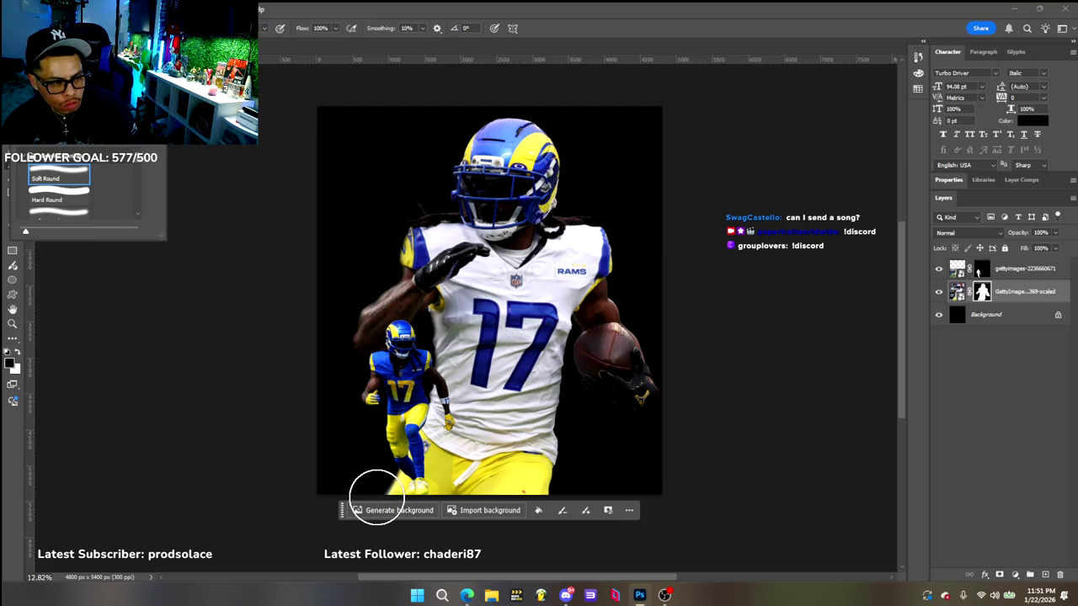
key(Escape)
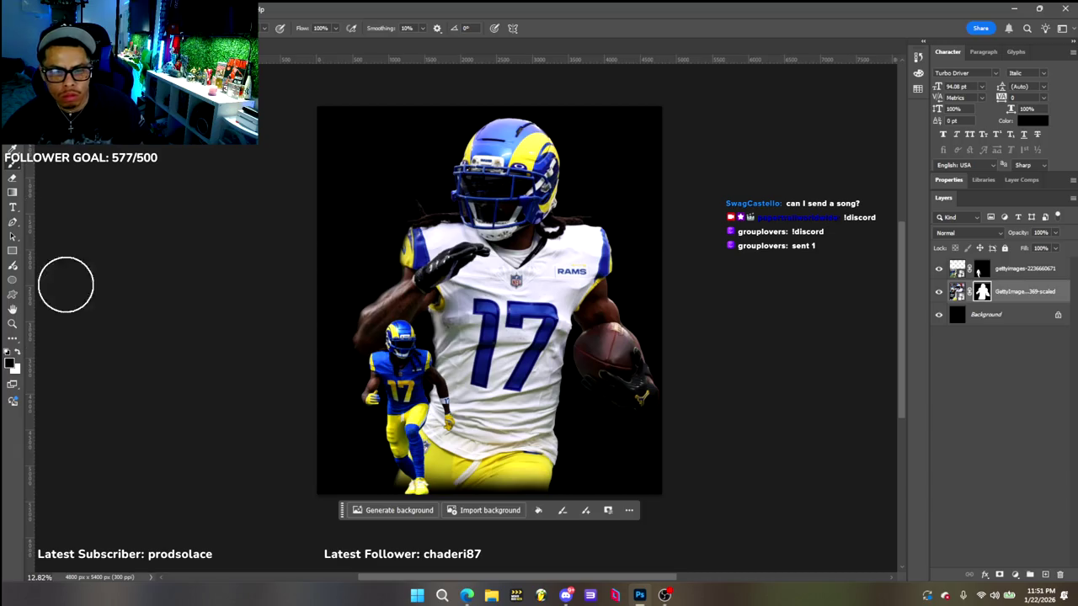
key(v)
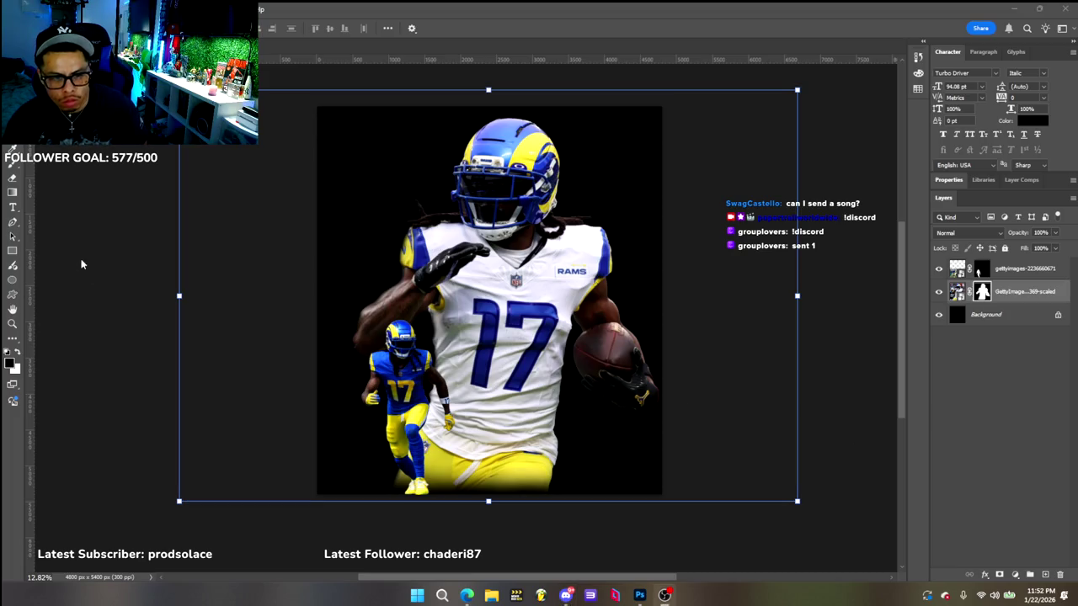
click(112, 307)
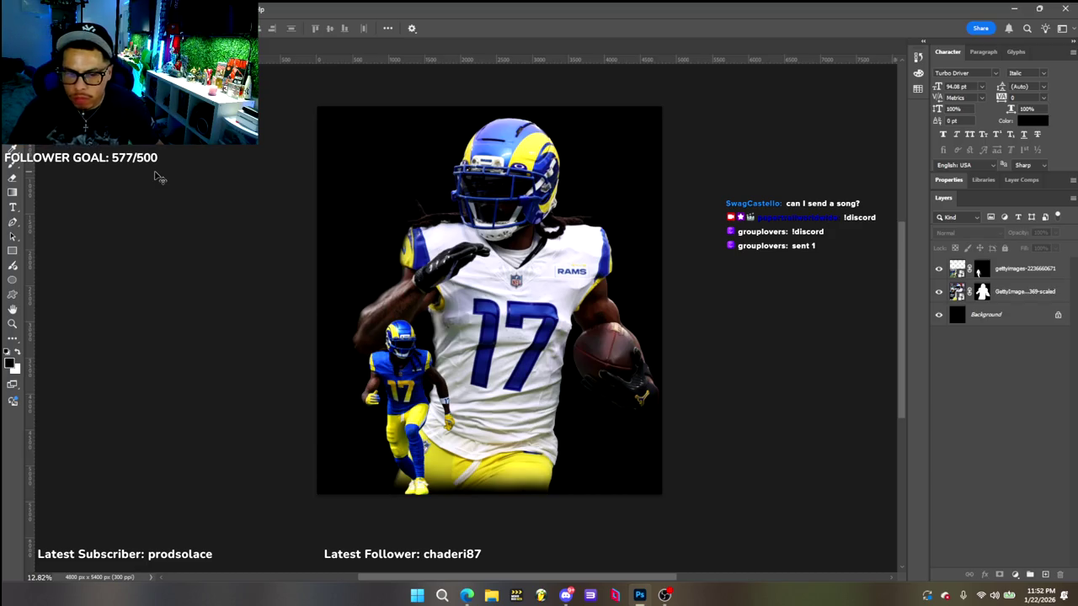
click(486, 174)
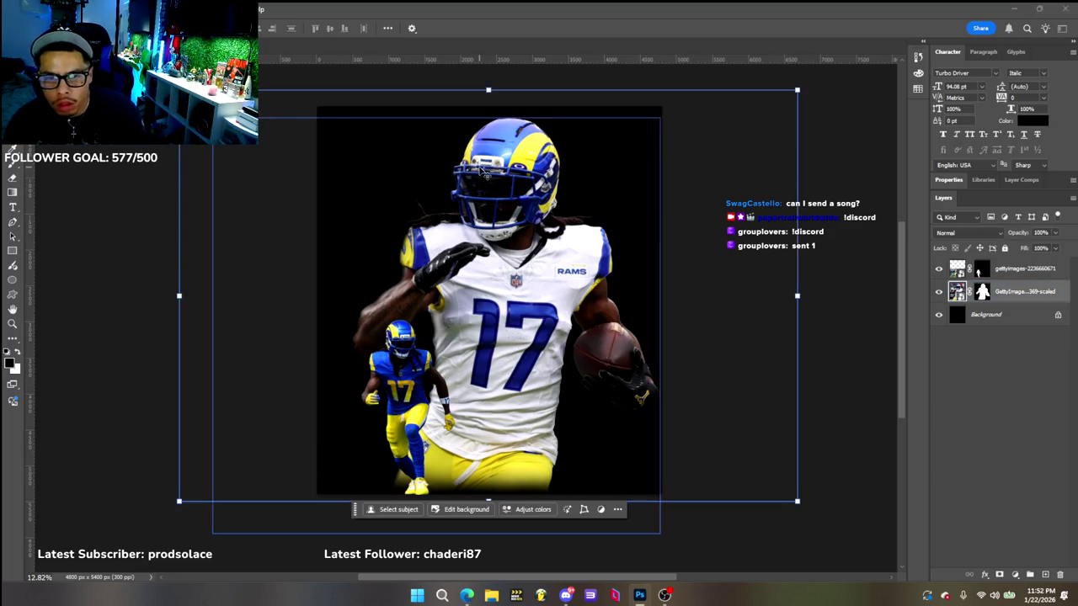
Apply a higher-contrast Levels adjustment to the large #17 player and nudge him a few pixels up
click(66, 8)
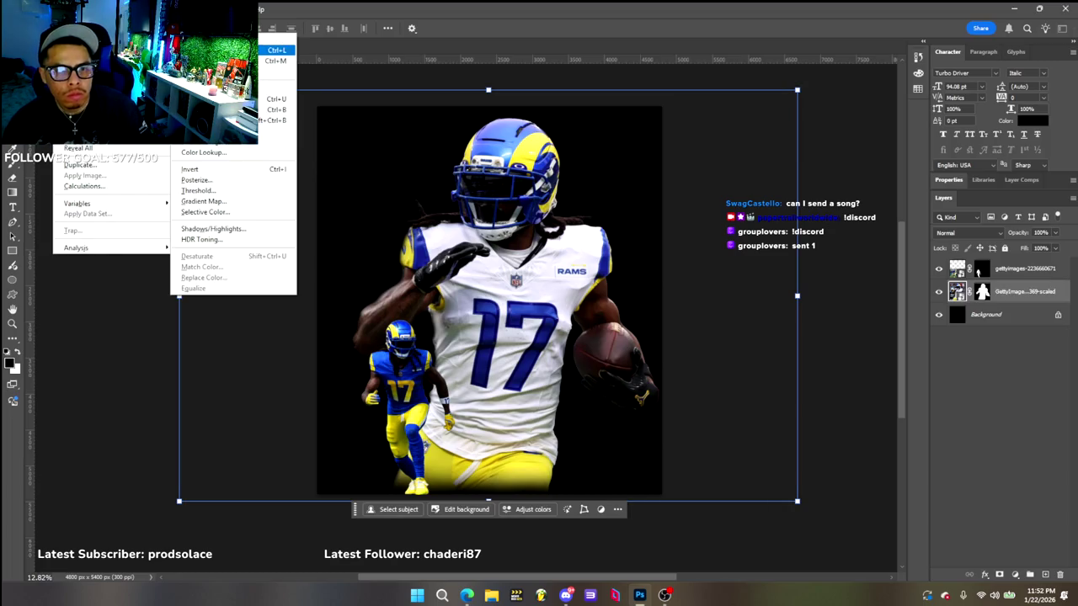
click(268, 50)
drag(651, 149, 730, 164)
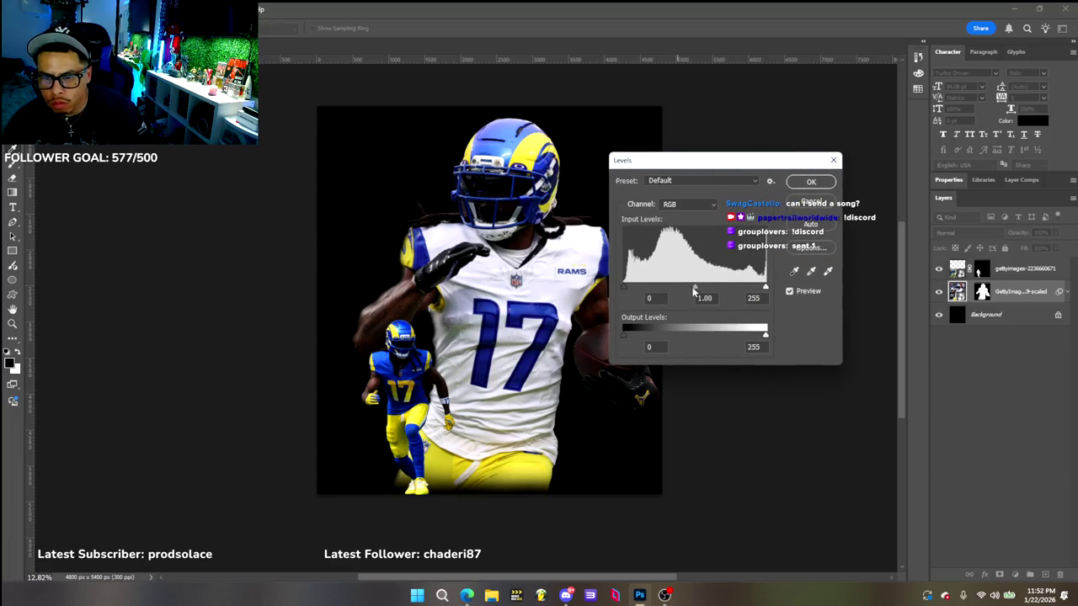
drag(693, 287, 709, 288)
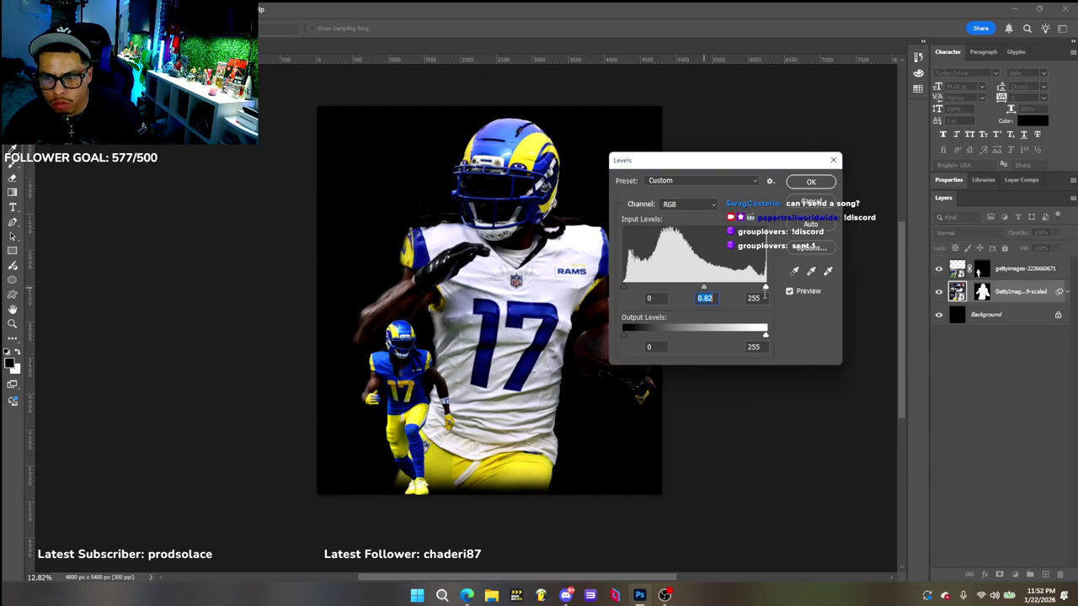
mouse_move(766, 288)
mouse_down()
mouse_move(745, 288)
mouse_move(755, 288)
mouse_up()
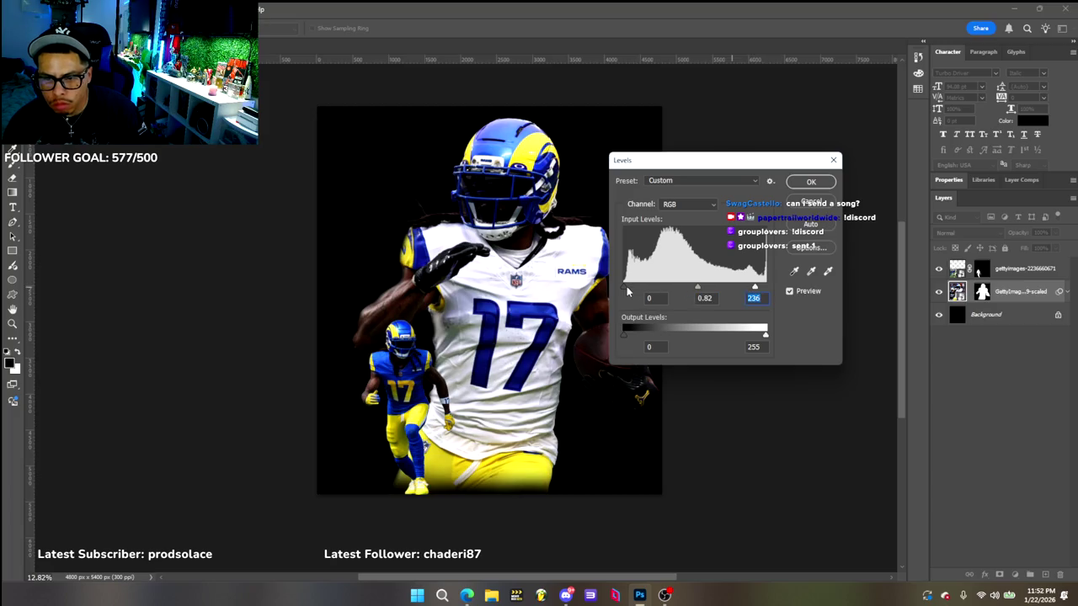
drag(627, 290, 637, 291)
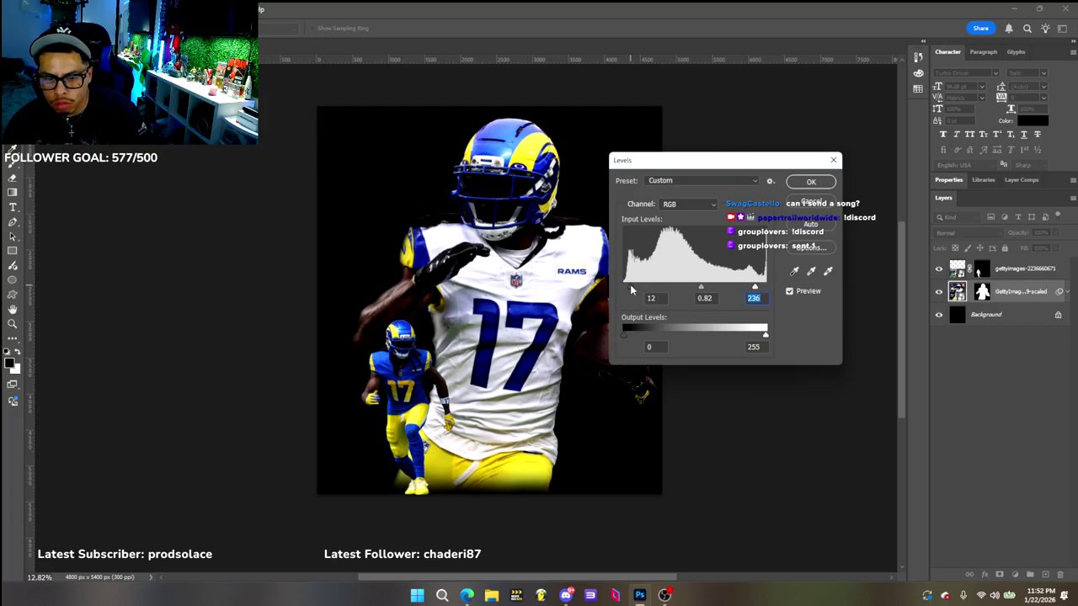
click(810, 184)
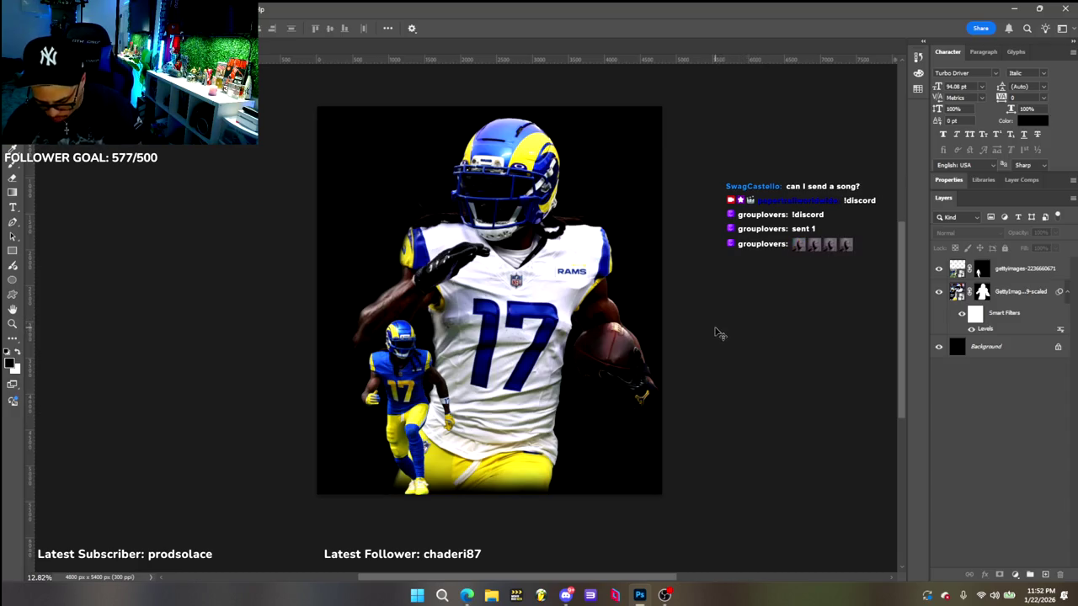
drag(509, 205, 508, 202)
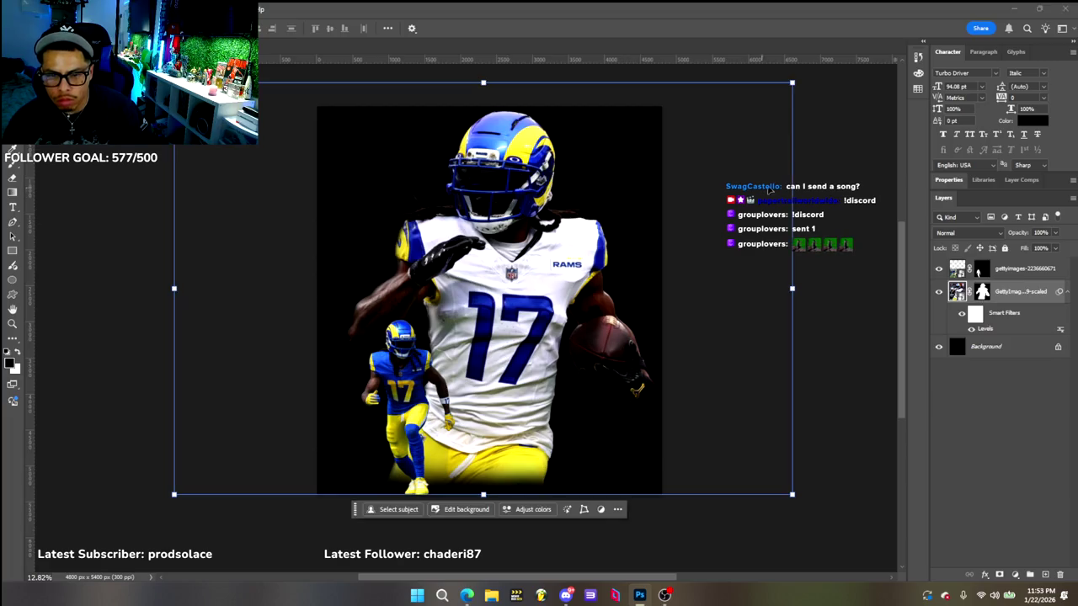
Apply Levels 13 / 0.79 / 225 to the small #17 player layer
click(878, 187)
click(412, 375)
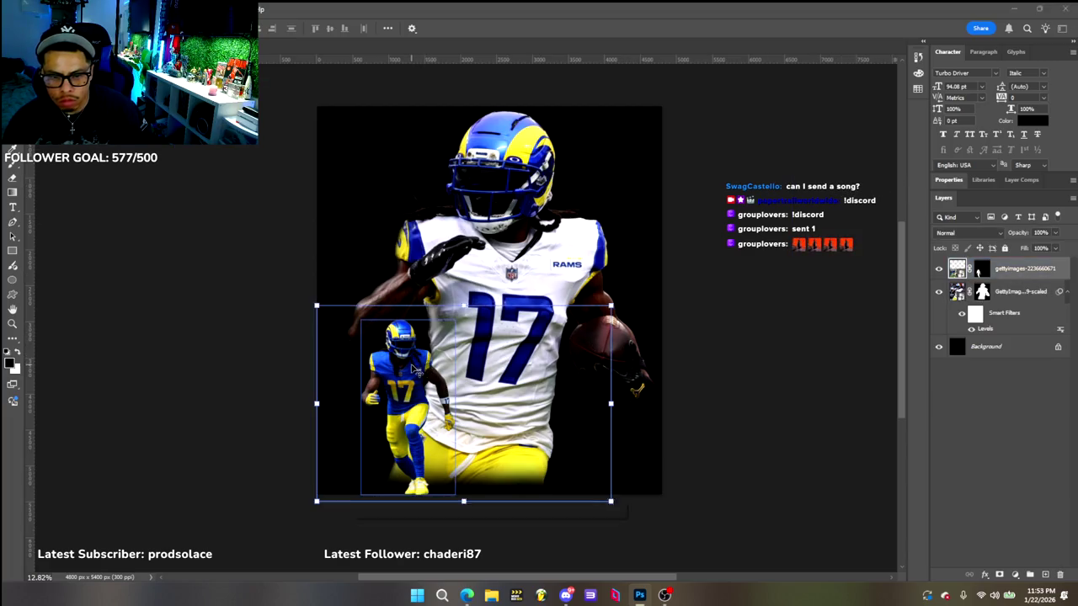
click(64, 8)
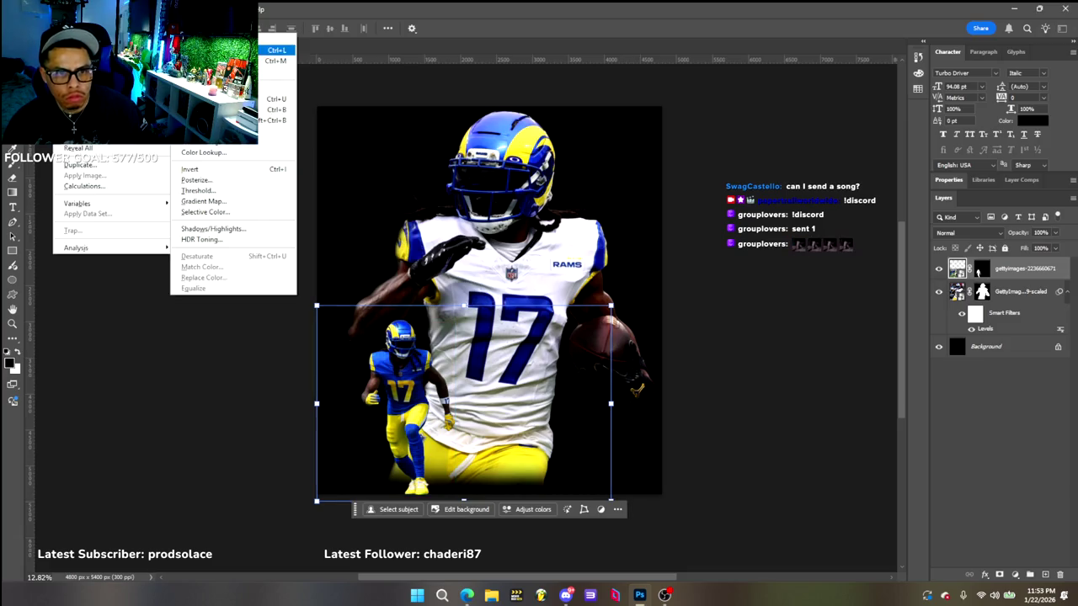
click(278, 56)
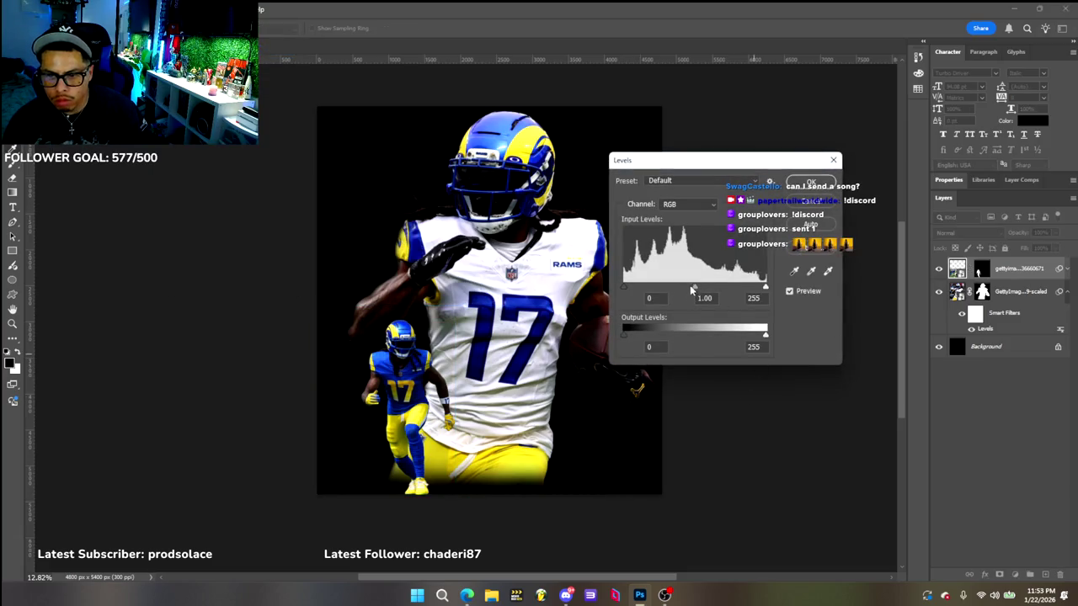
drag(696, 286, 706, 295)
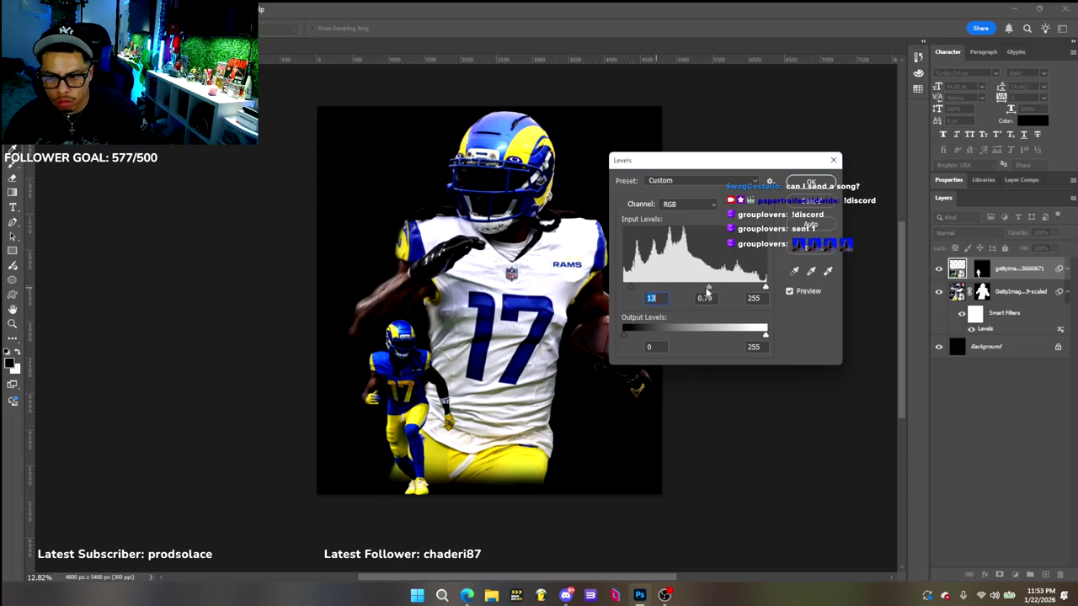
drag(767, 291, 748, 291)
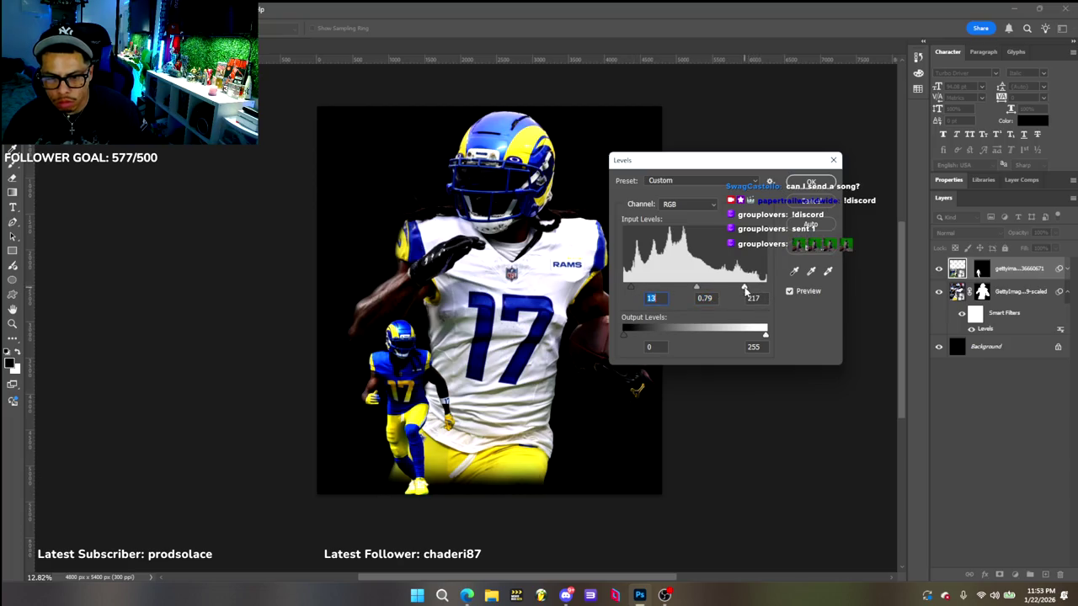
click(807, 183)
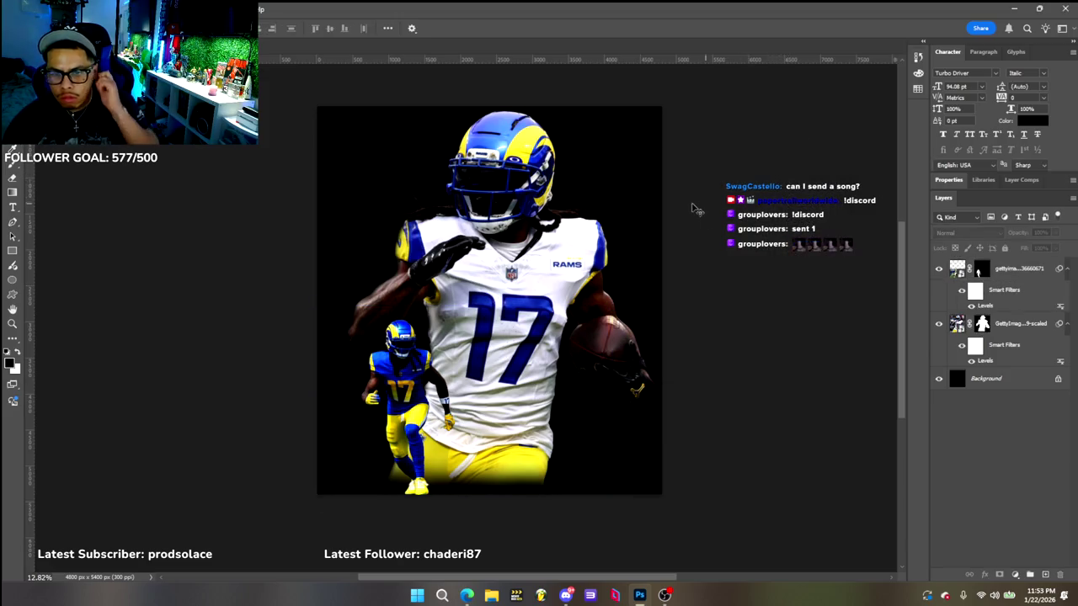
click(1002, 327)
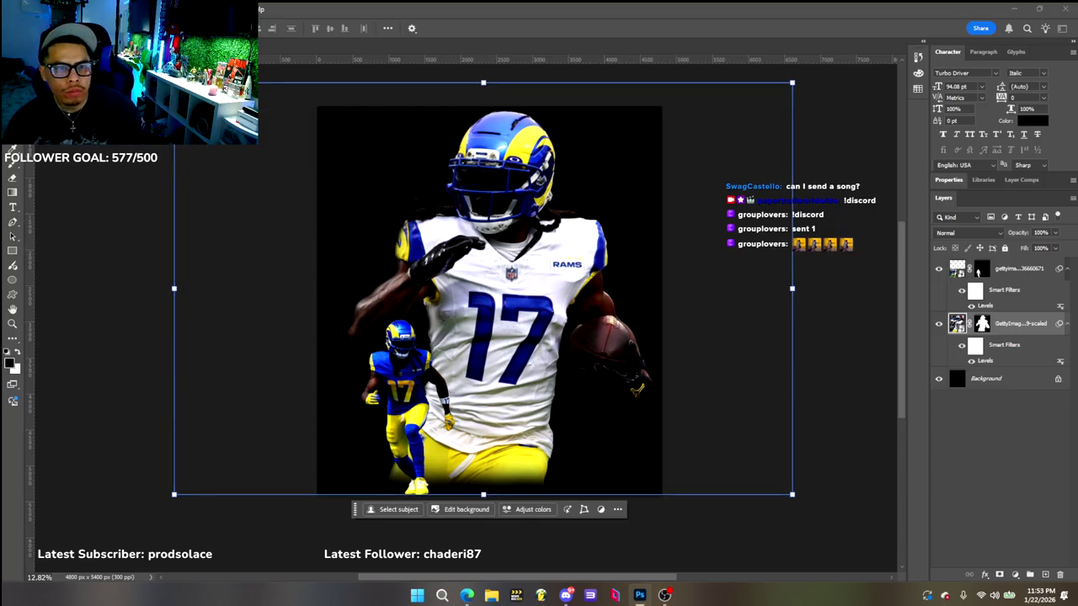
Add a Selective Color adjustment to the large player and choose to load a saved preset
click(74, 9)
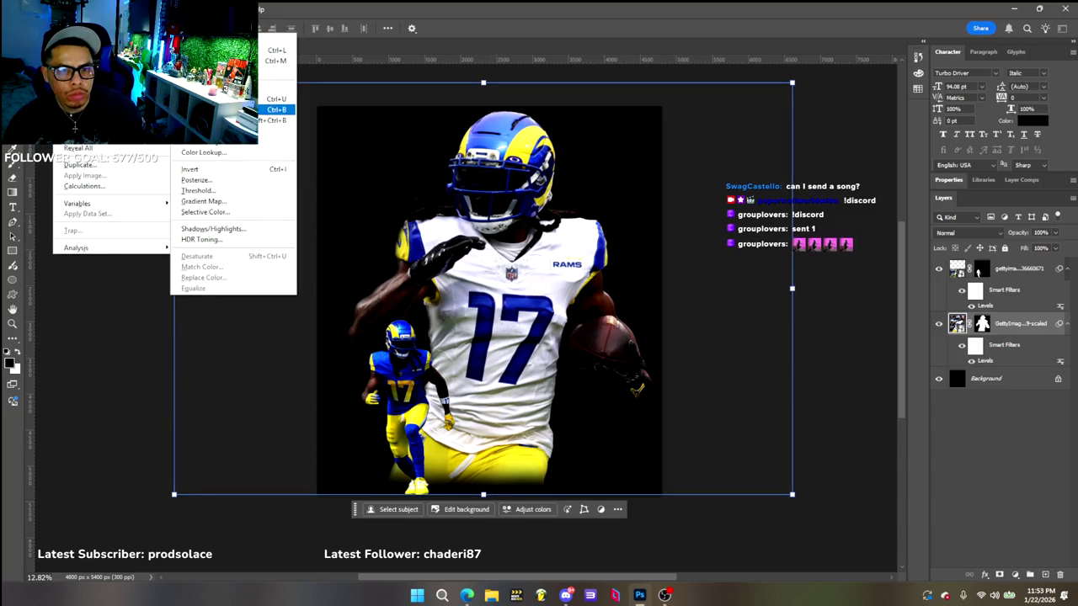
click(228, 212)
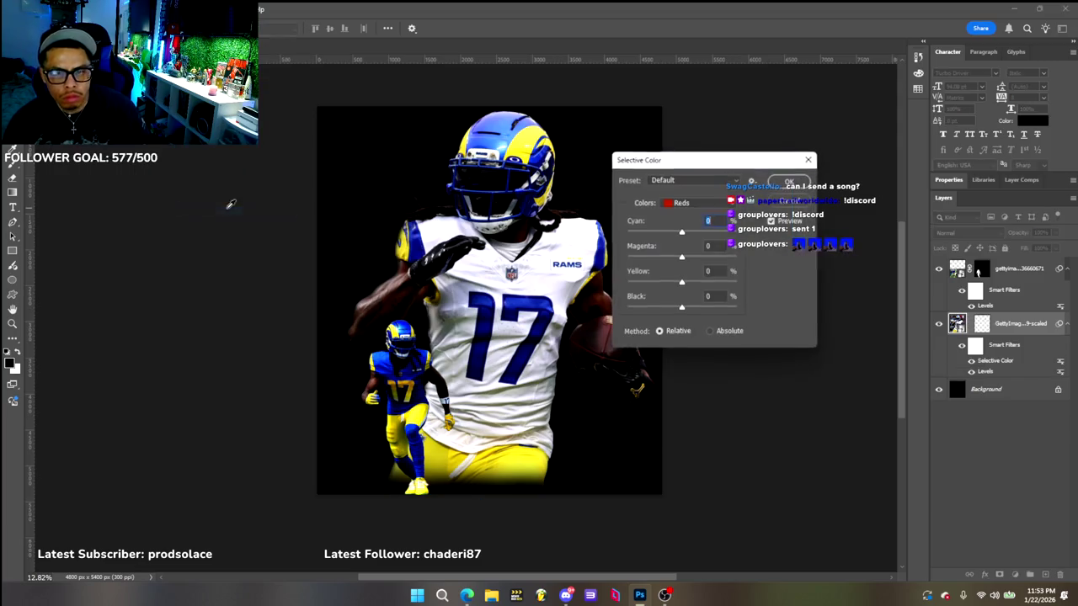
click(682, 179)
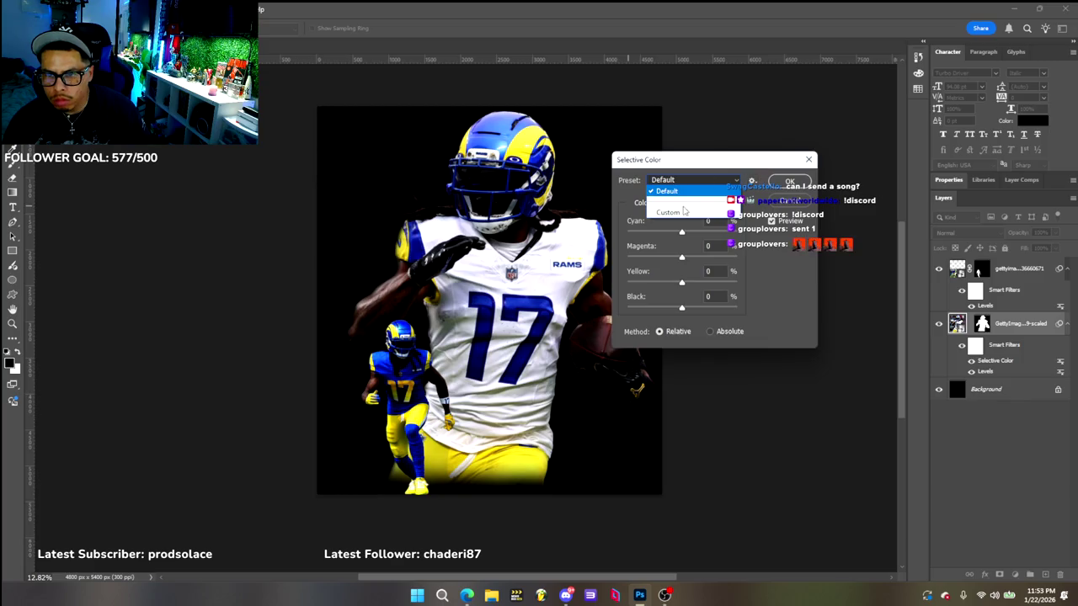
click(700, 211)
click(752, 180)
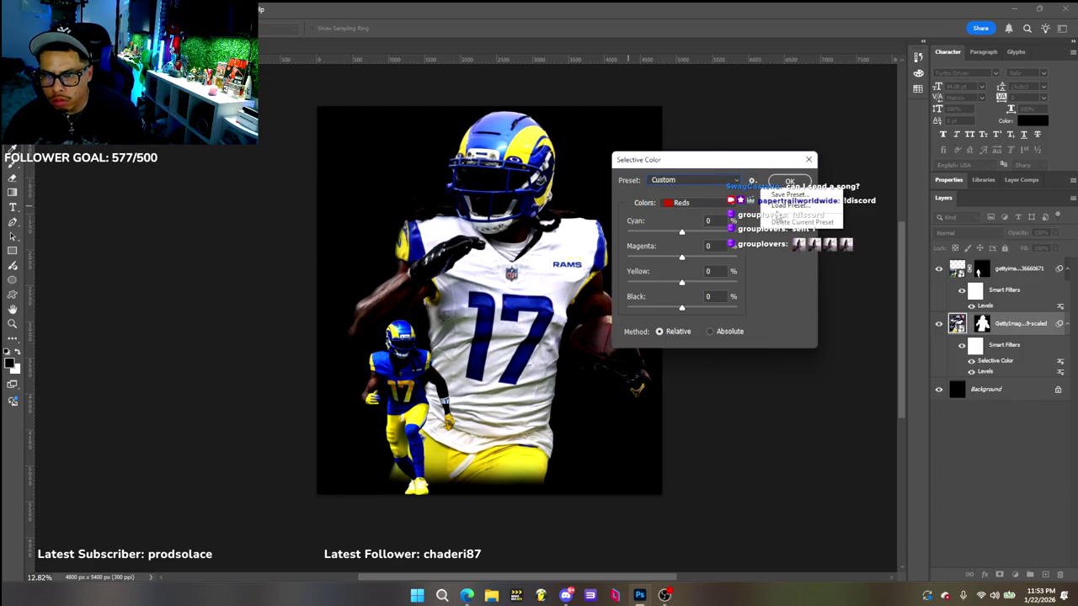
click(783, 208)
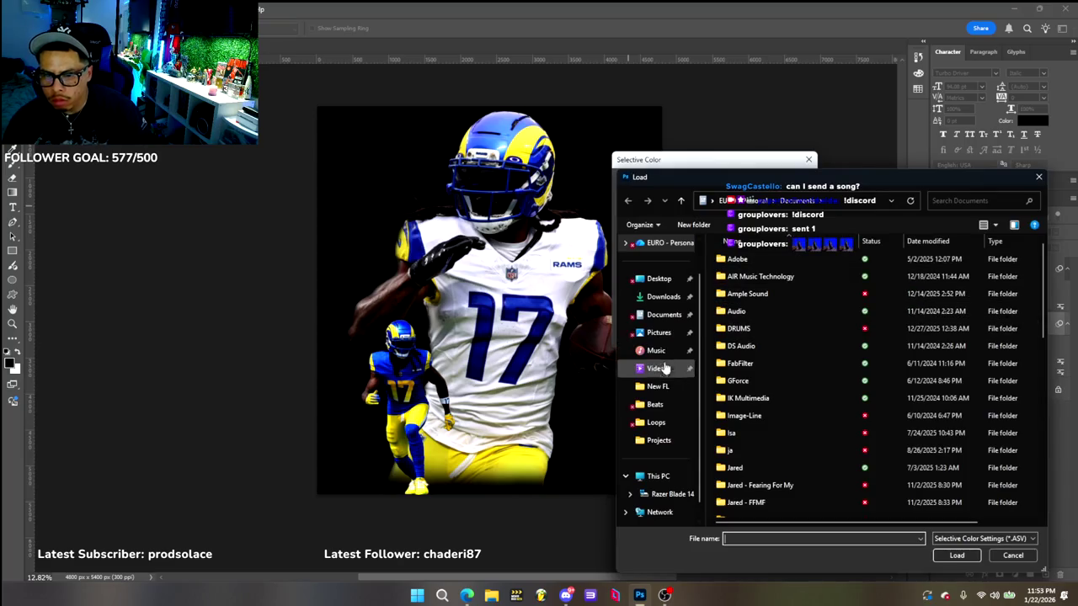
Browse to the Assets > Fullermode folder on the Euro Sounds (F:) drive
click(665, 477)
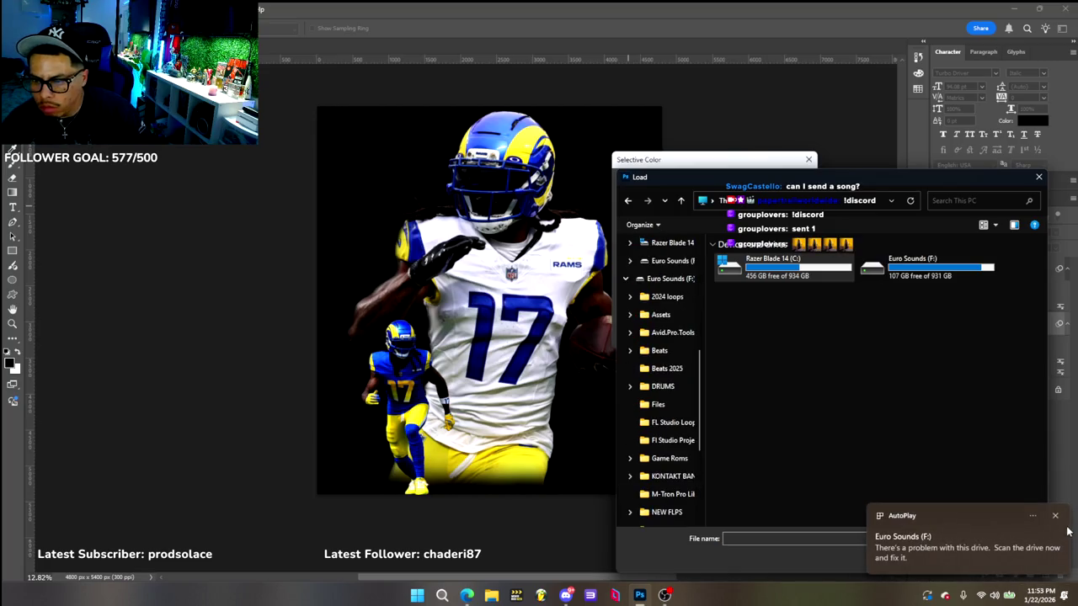
click(1057, 519)
double_click(896, 268)
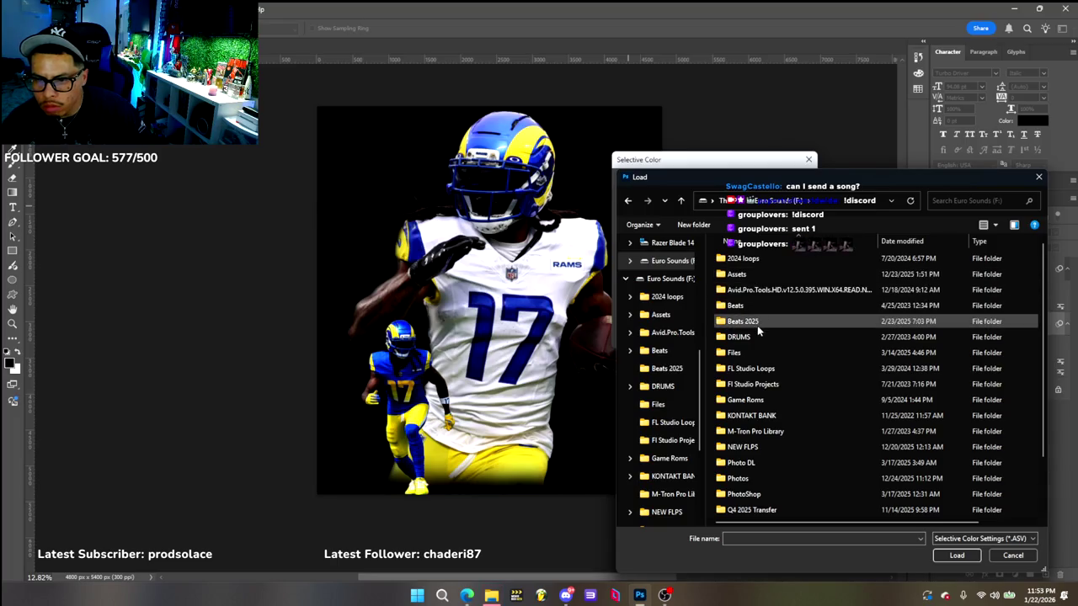
double_click(755, 274)
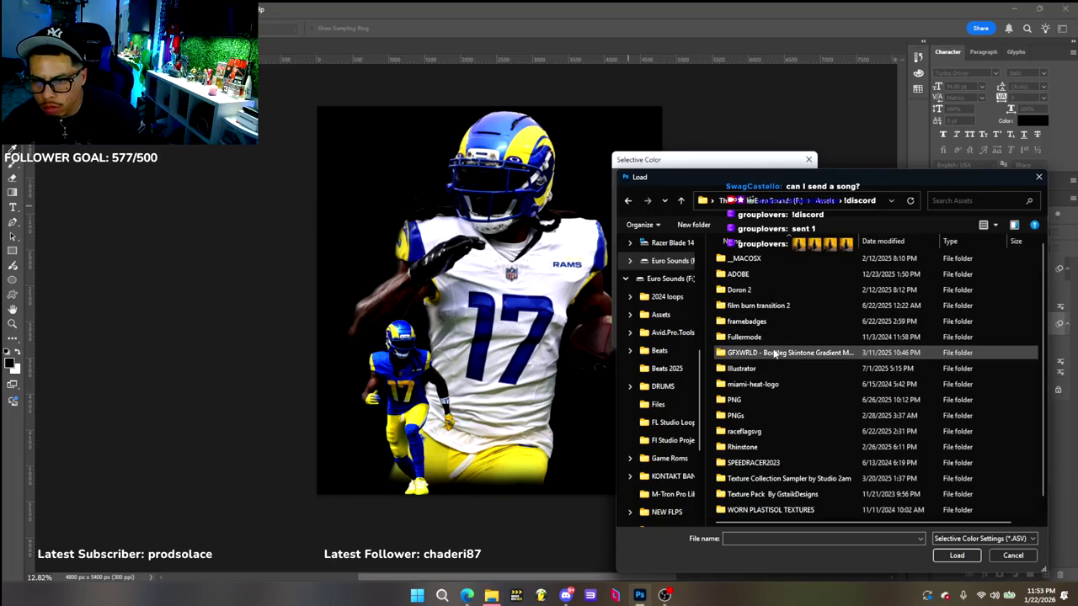
double_click(772, 354)
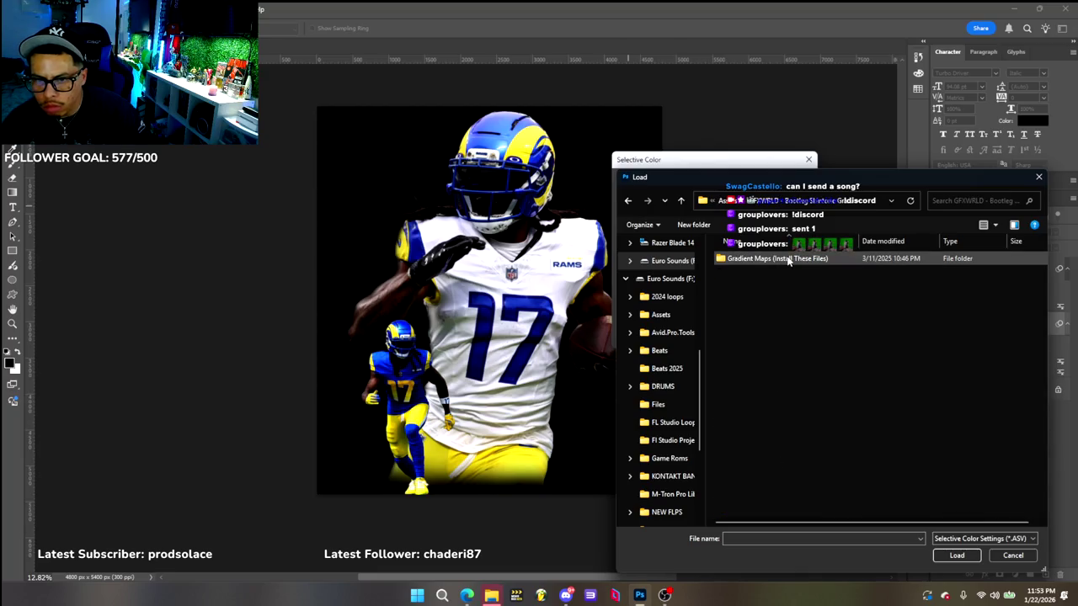
click(628, 201)
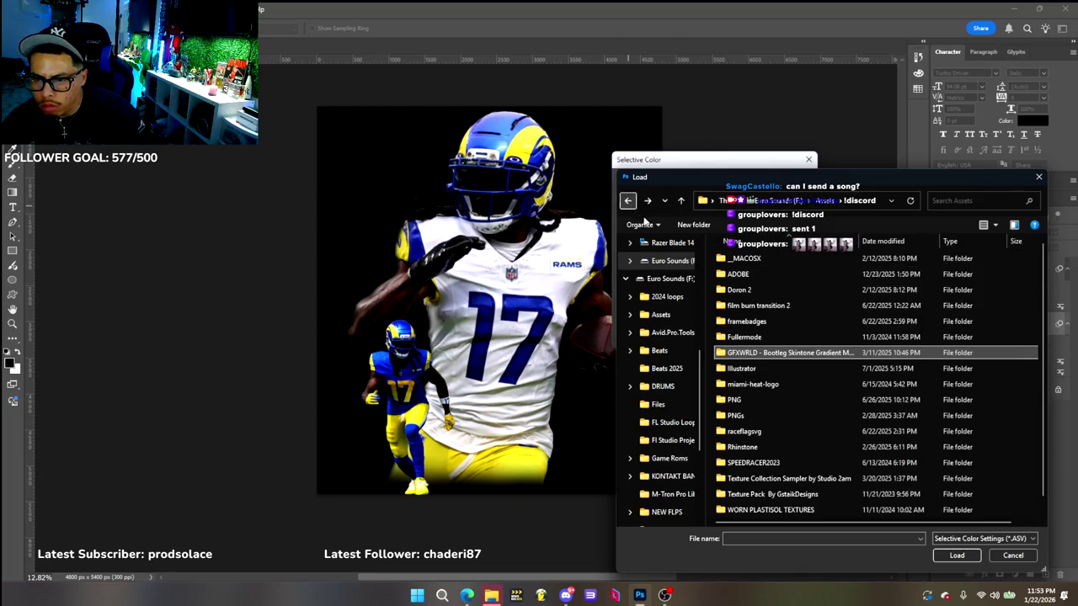
double_click(758, 338)
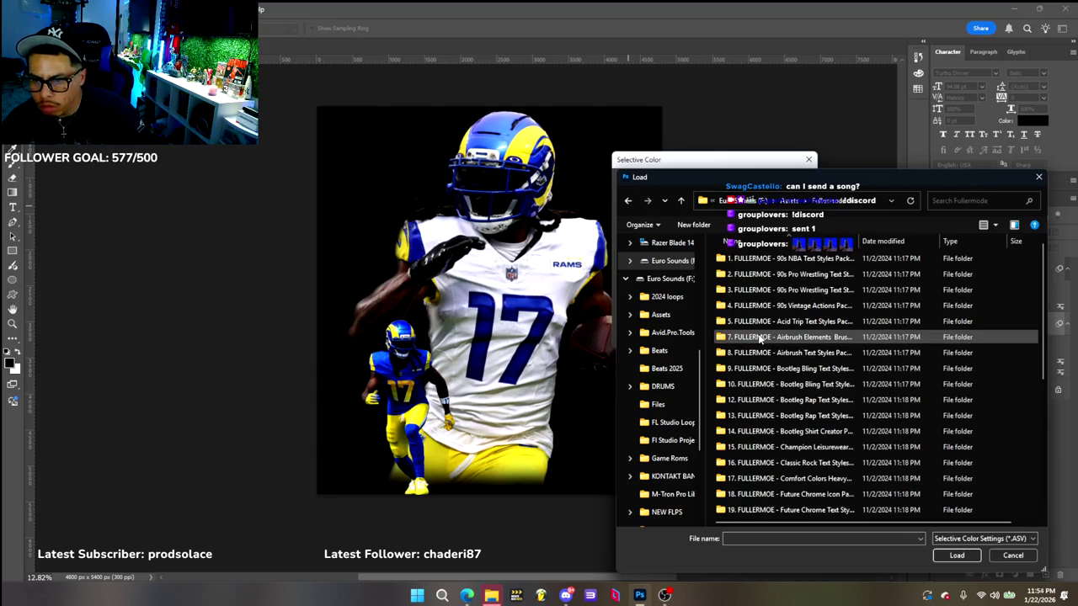
Load the Vintage Photo 01 ASV preset from the Vintage Photo Selective Color folder
scroll(761, 338, down, 2)
scroll(760, 339, down, 2)
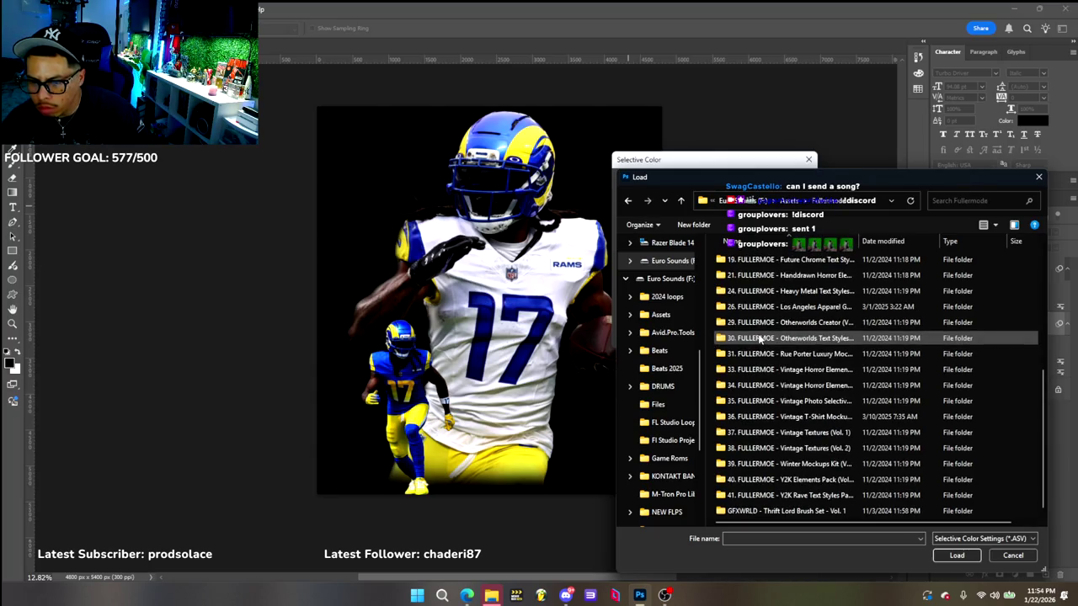
click(813, 511)
double_click(783, 401)
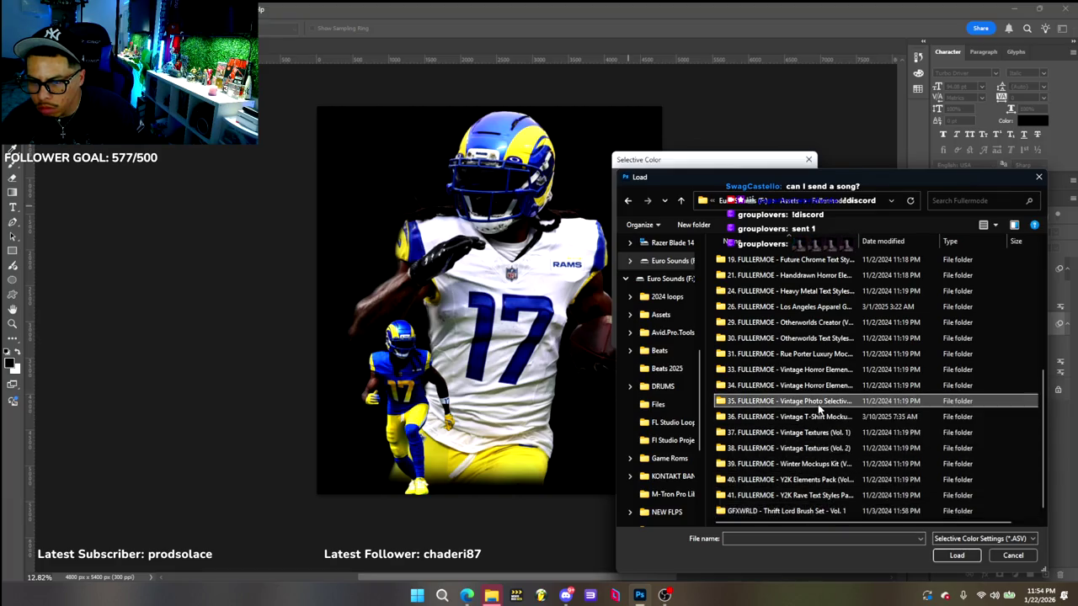
double_click(752, 259)
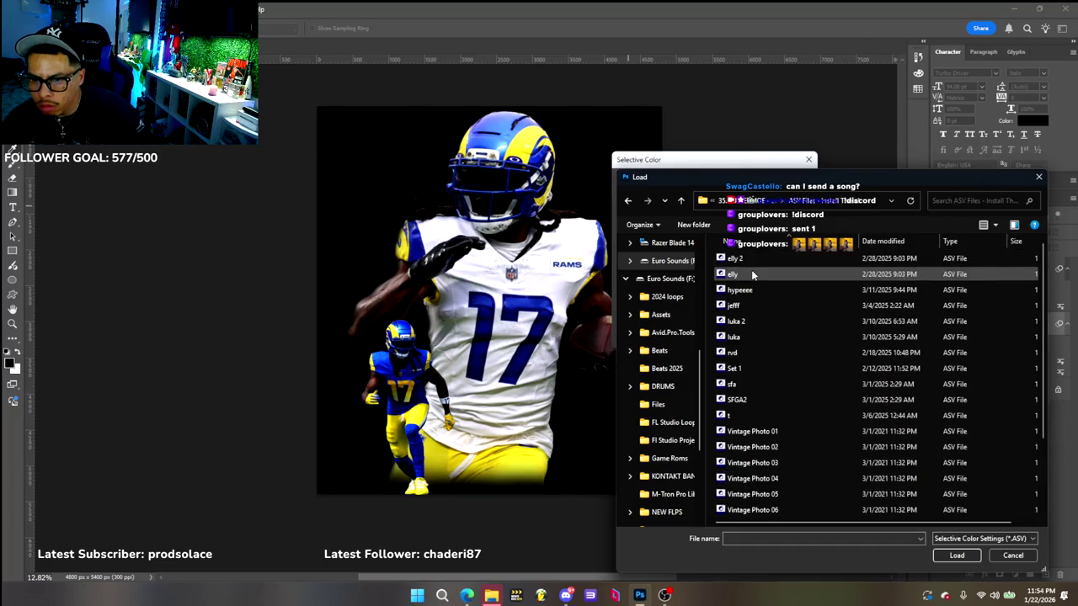
scroll(745, 412, down, 2)
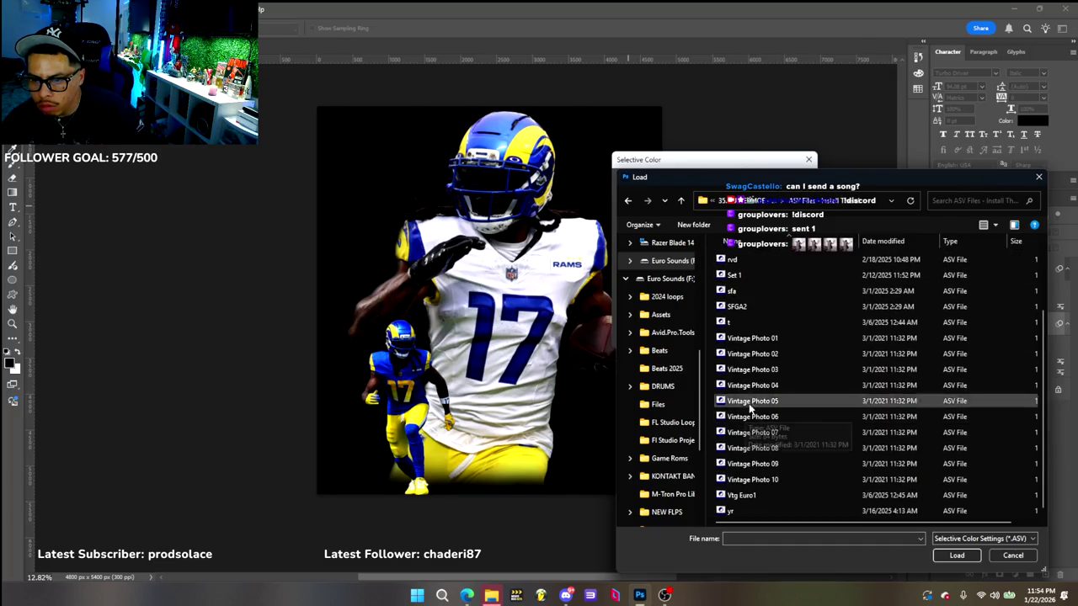
click(752, 339)
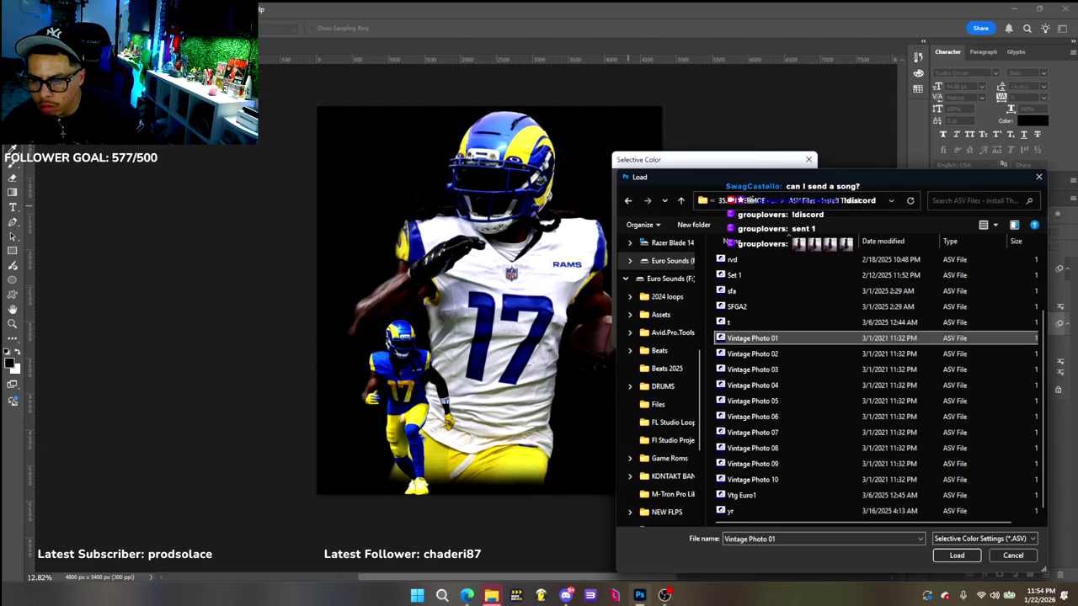
click(957, 555)
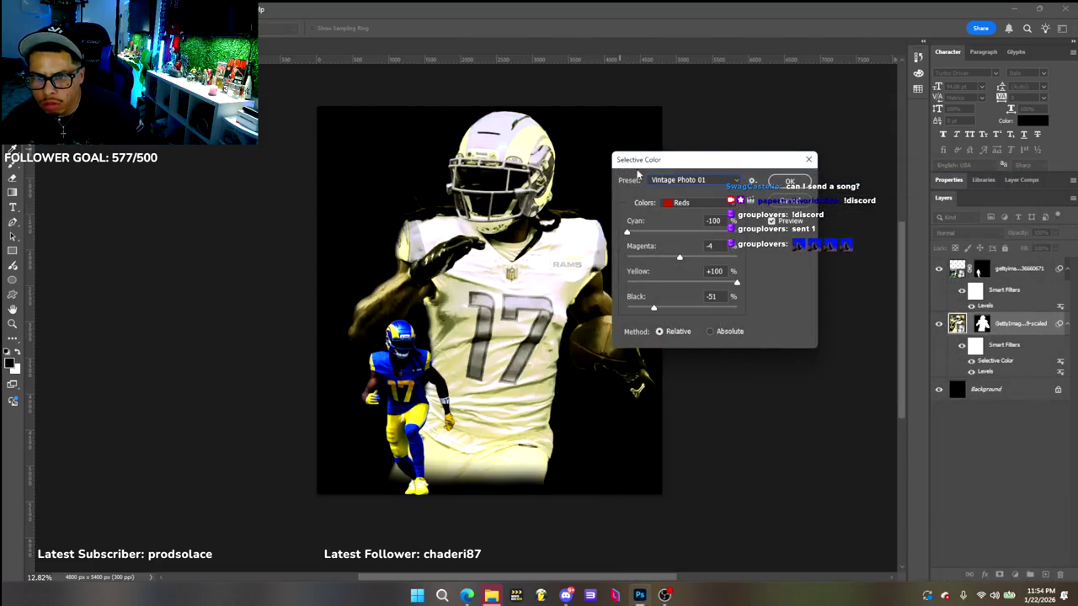
Replace it with another saved Selective Color preset from the same folder
click(681, 203)
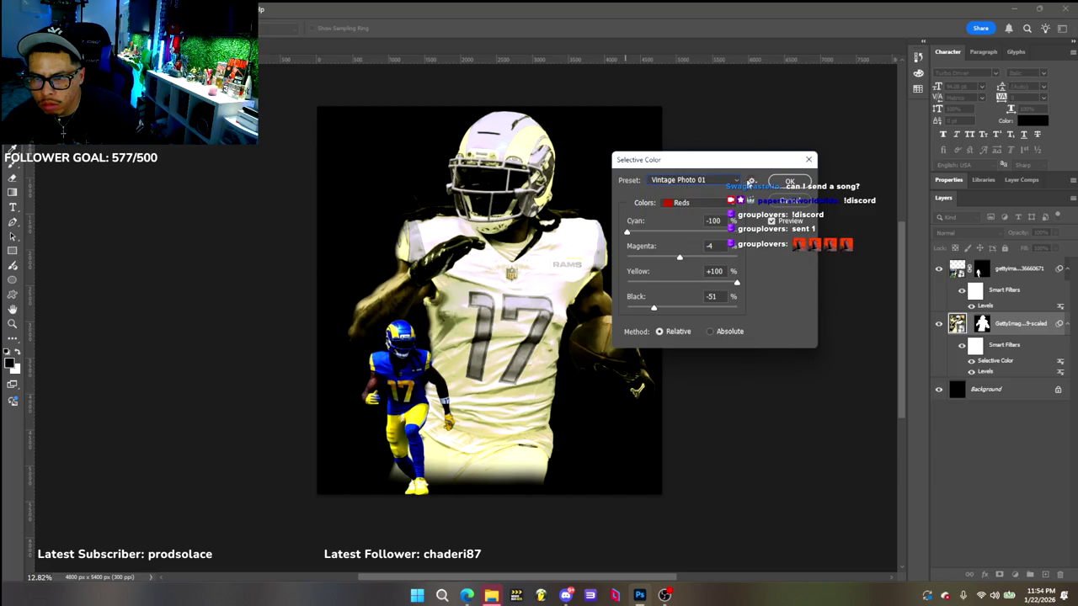
click(752, 181)
click(784, 195)
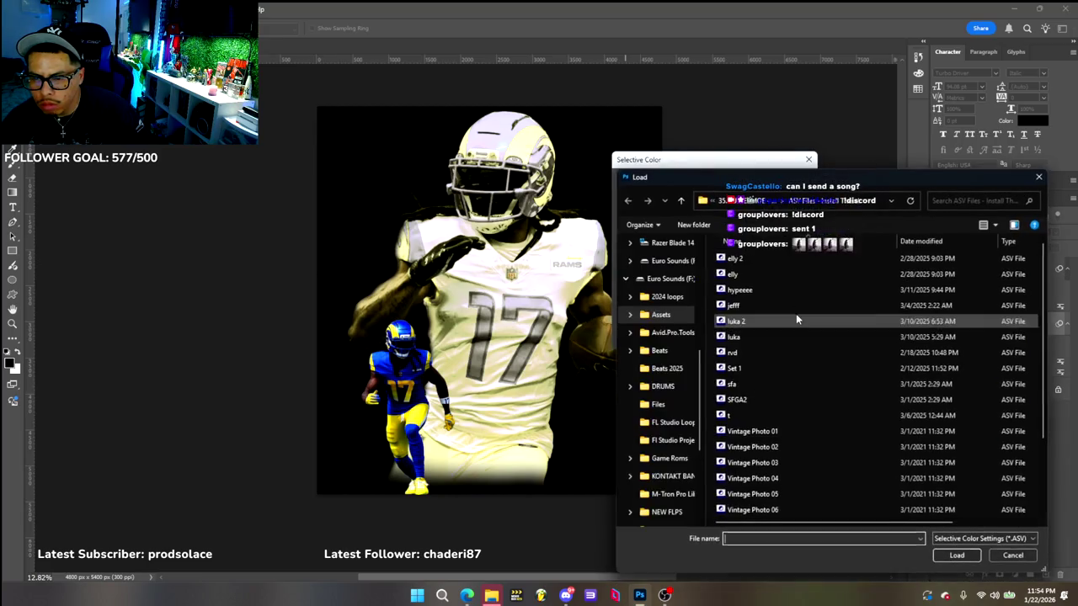
click(758, 290)
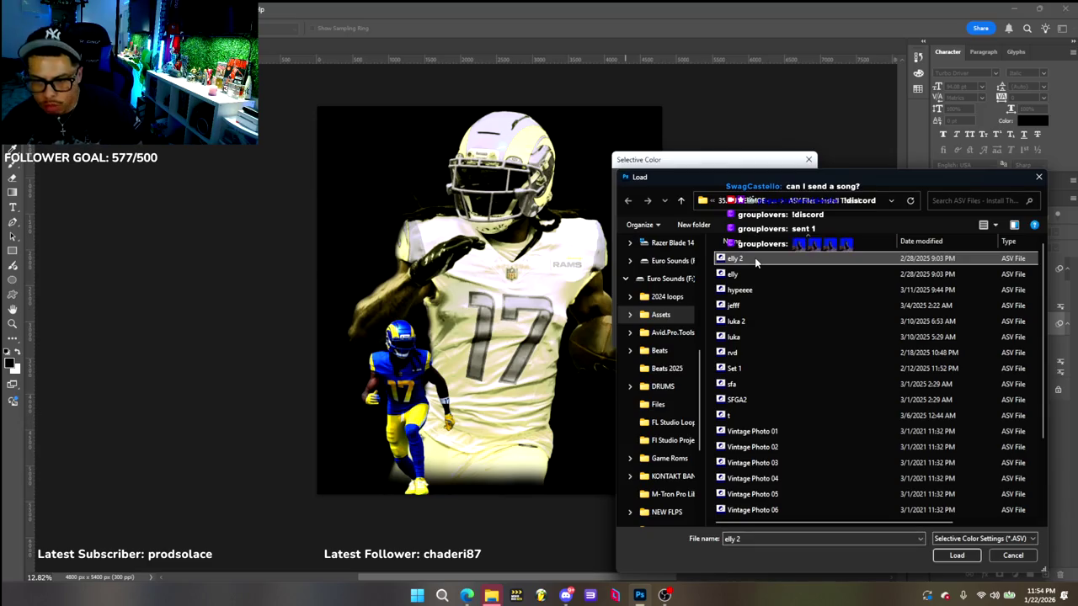
click(737, 258)
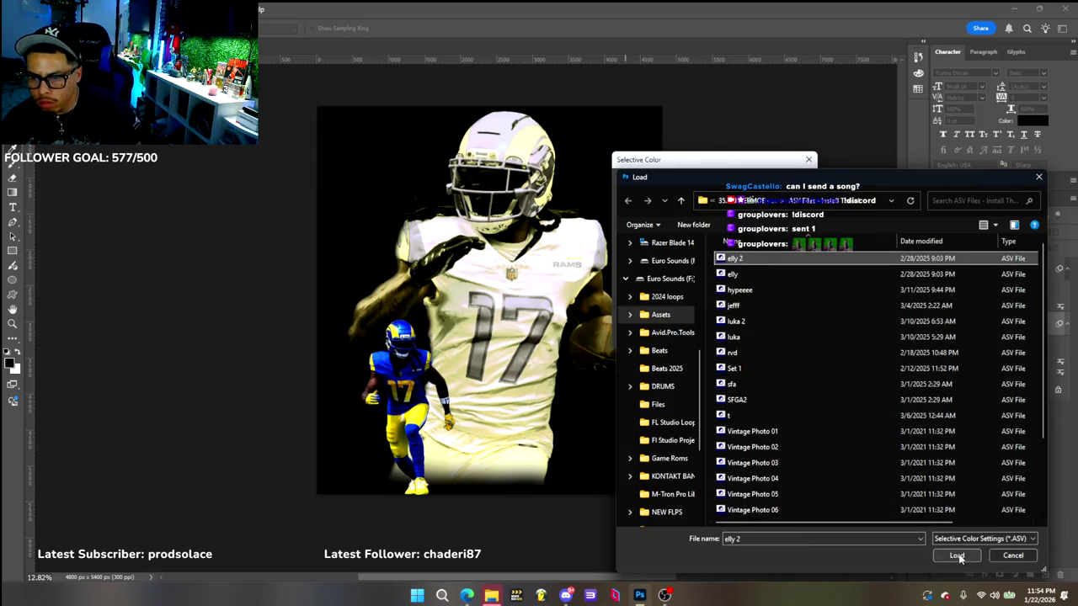
click(956, 555)
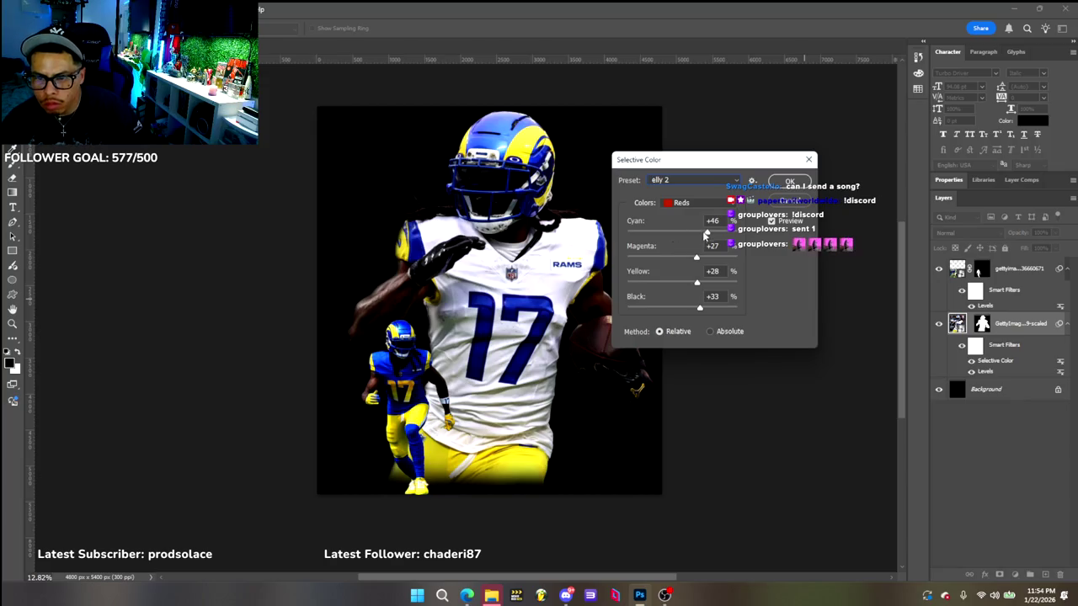
Set the Reds to minimum cyan with reduced magenta and black, and apply Selective Color
drag(709, 234, 653, 234)
mouse_move(702, 232)
mouse_down()
mouse_move(623, 230)
mouse_move(646, 232)
mouse_up()
mouse_move(695, 257)
mouse_down()
mouse_move(711, 264)
mouse_move(698, 290)
mouse_up()
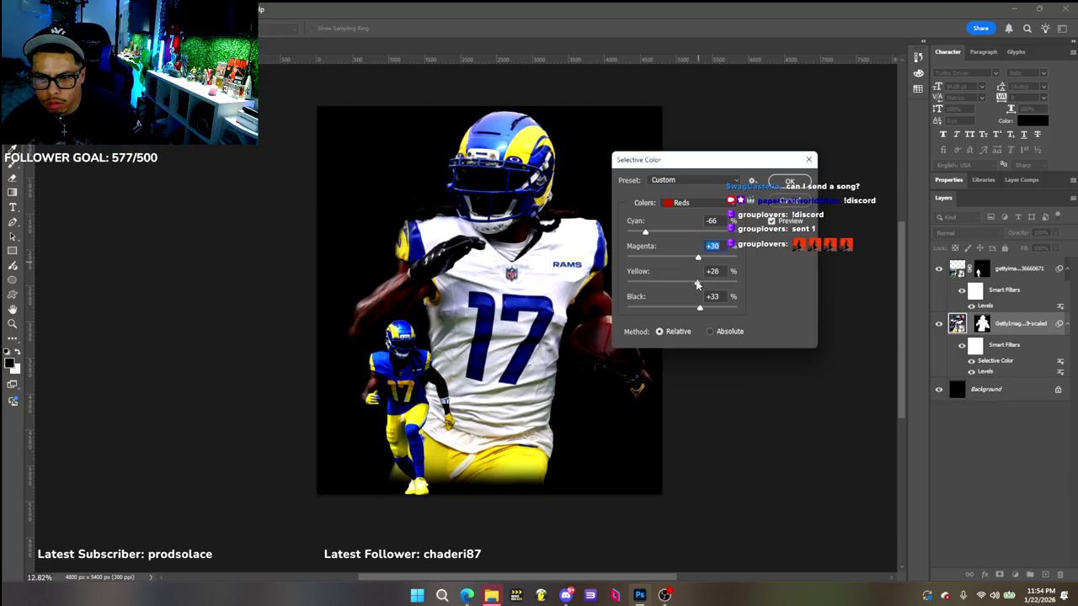
mouse_move(700, 308)
mouse_down()
mouse_move(687, 307)
mouse_move(705, 307)
mouse_up()
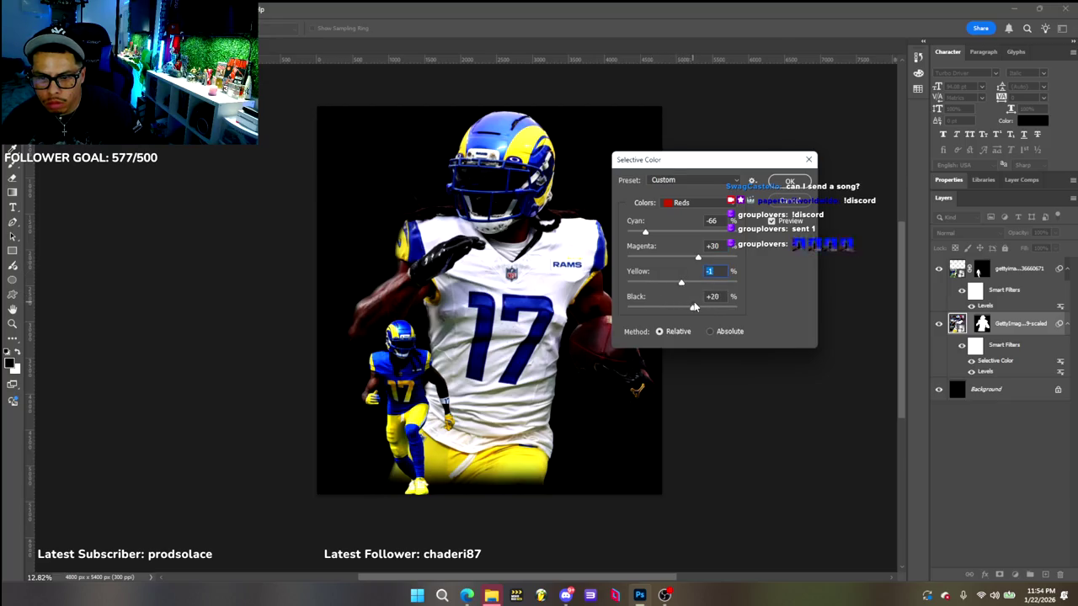
key(Return)
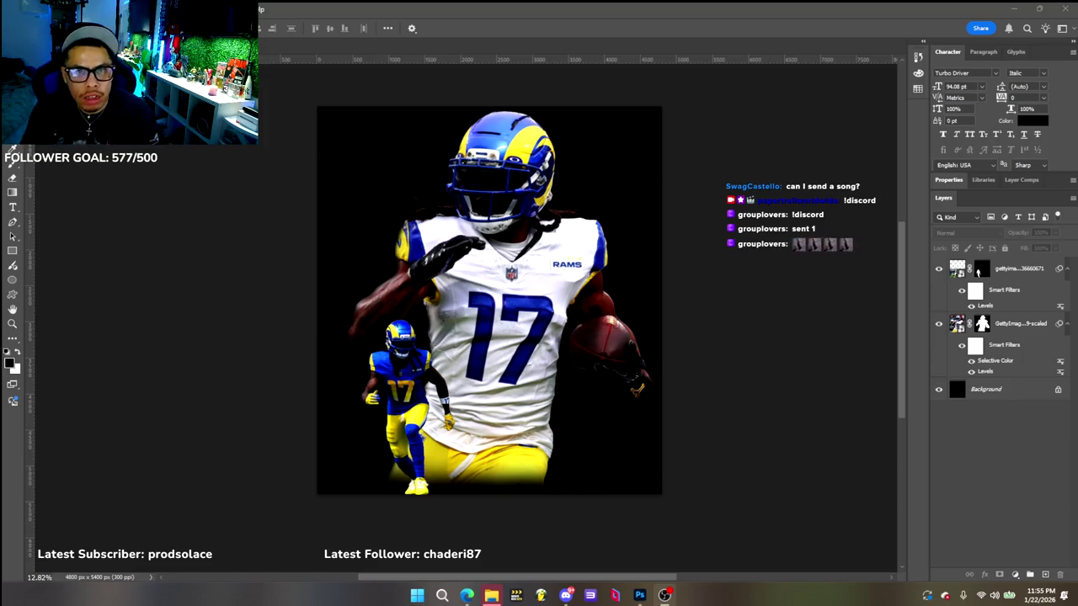
Nudge the small player slightly down and the large player slightly left
click(420, 373)
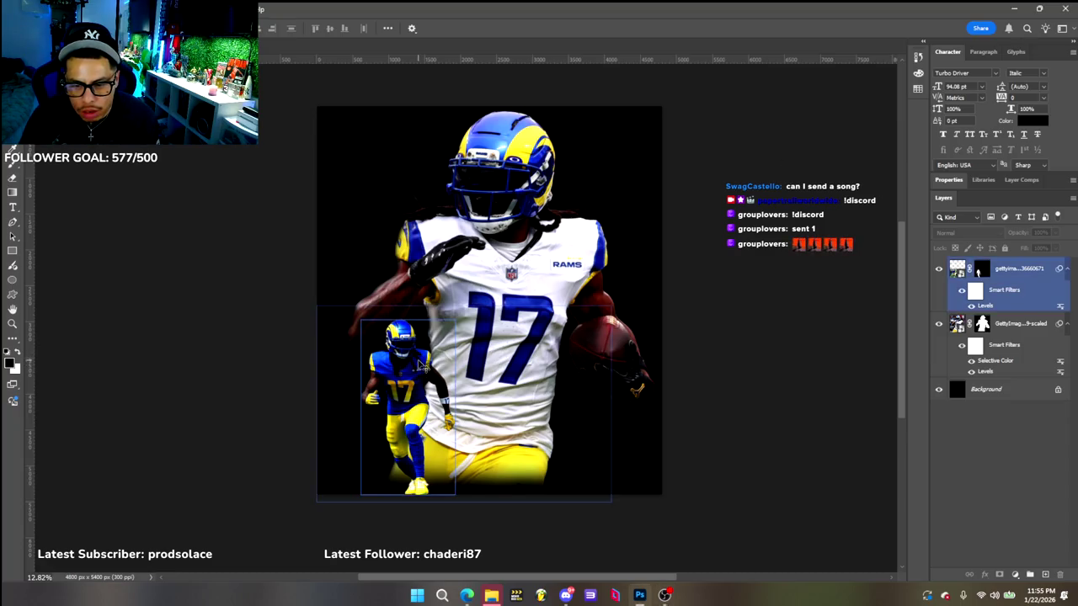
drag(423, 359, 414, 357)
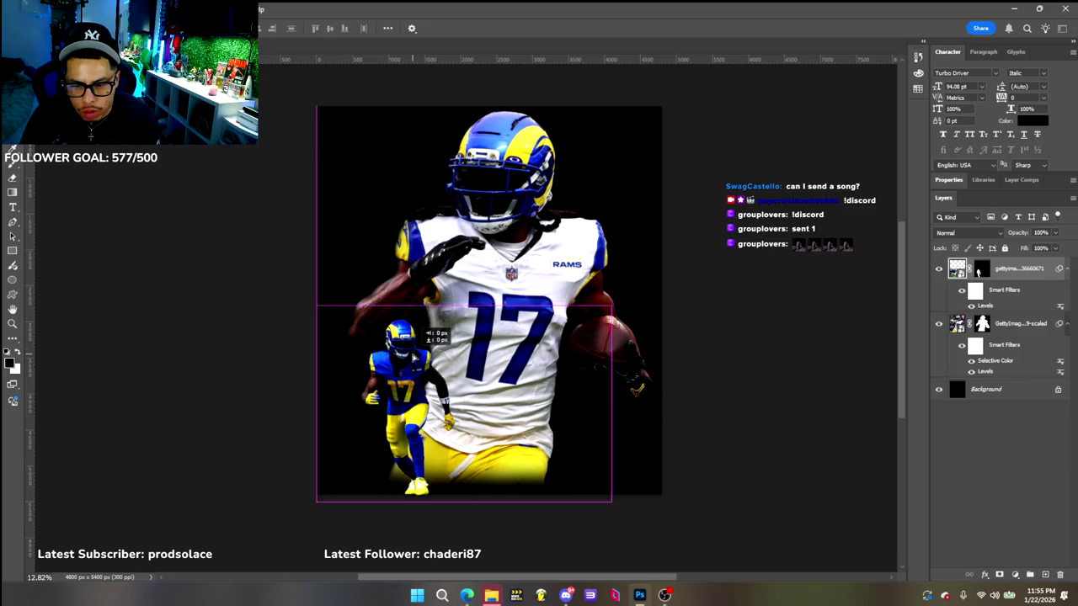
drag(414, 357, 414, 358)
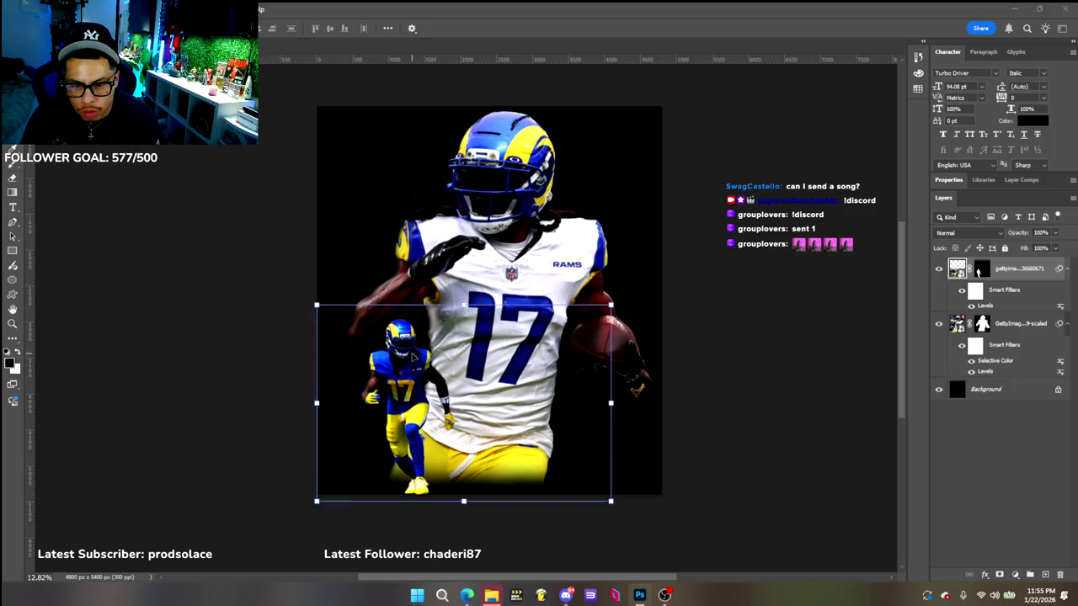
click(228, 339)
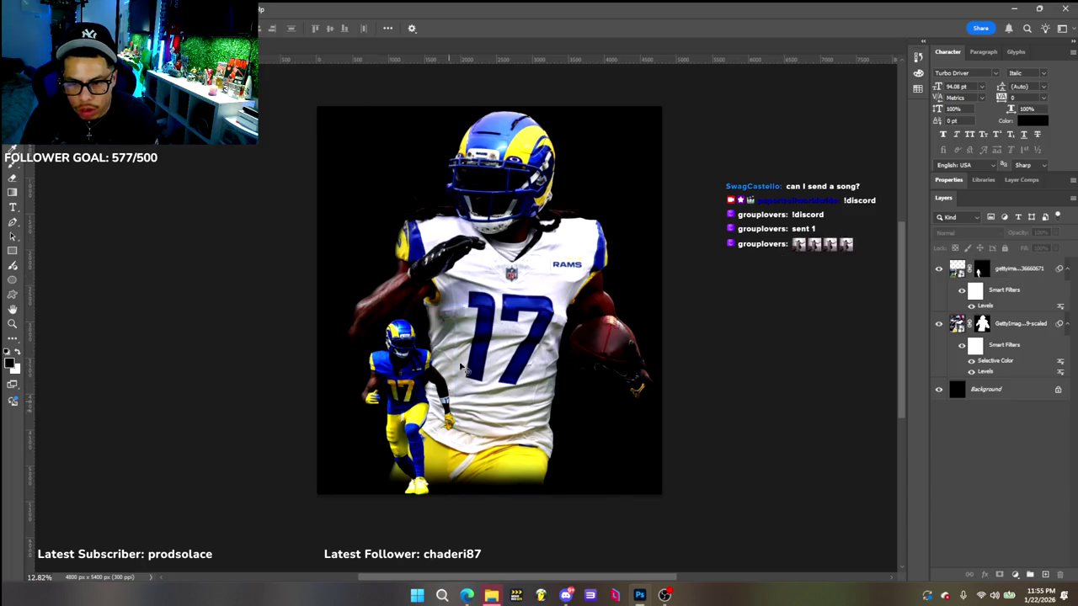
click(452, 396)
drag(518, 217, 515, 216)
click(879, 142)
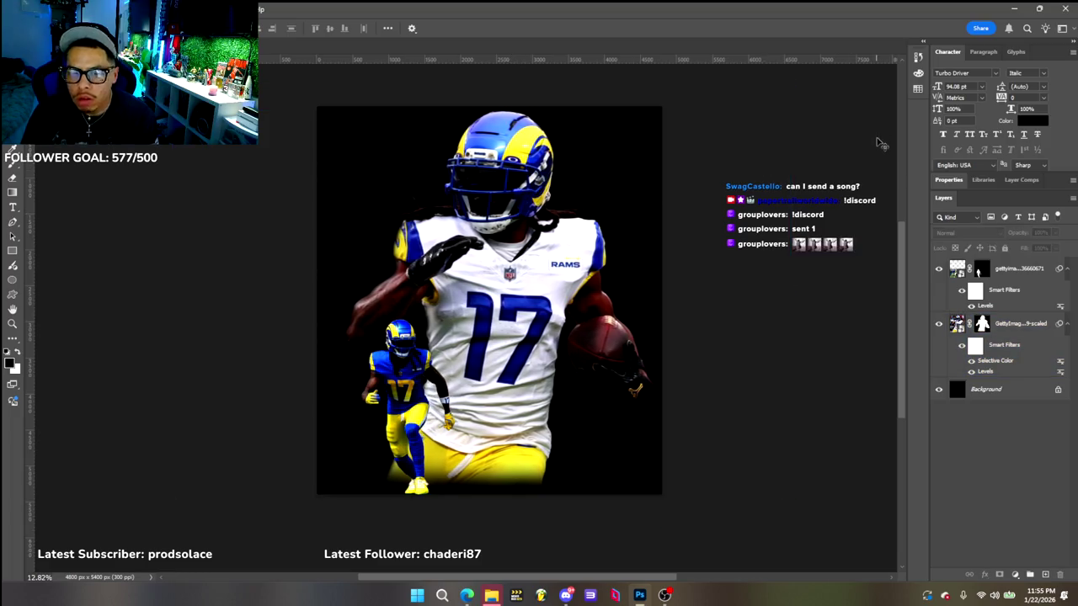
click(469, 392)
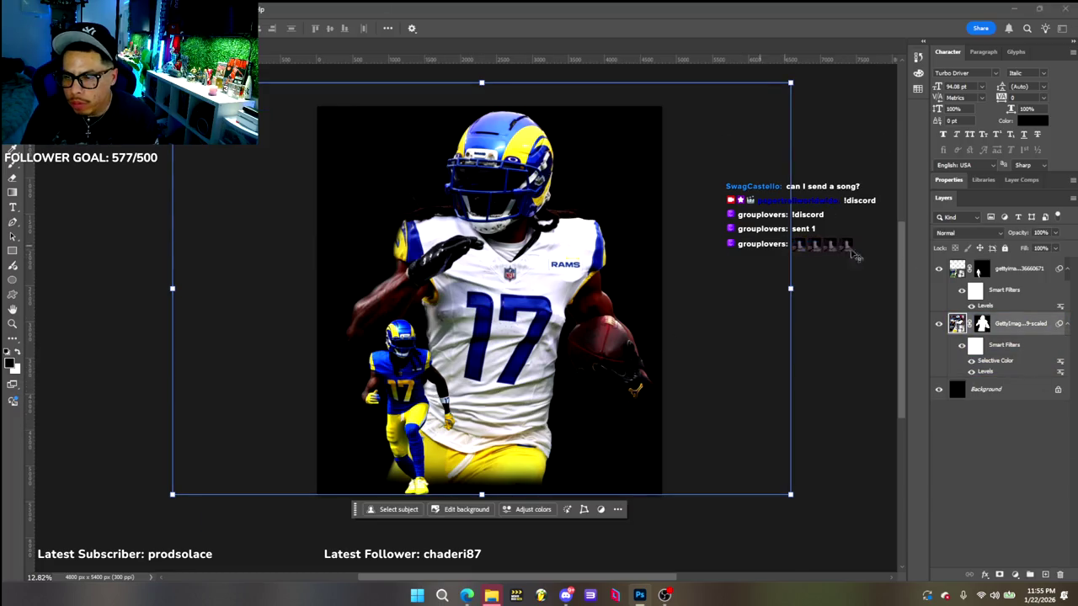
Try a Gradient Map on the small player layer, then cancel it
click(977, 270)
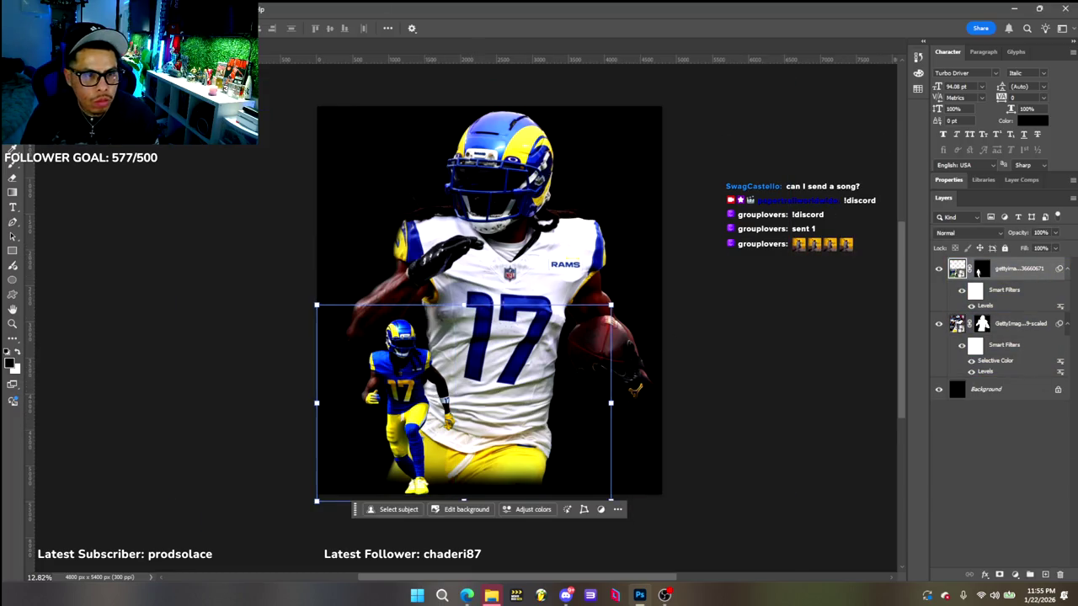
click(67, 11)
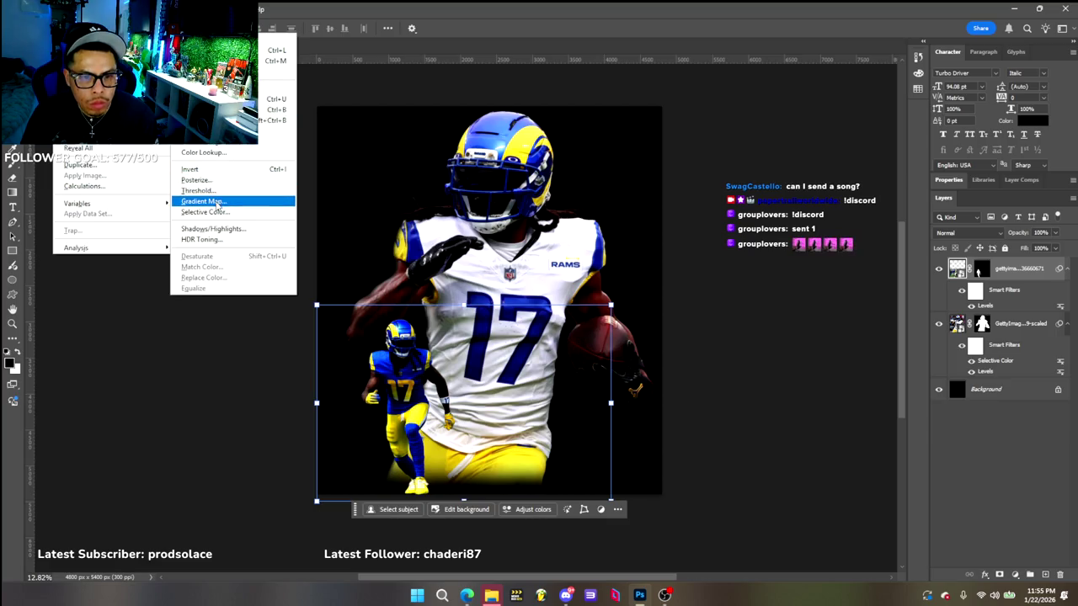
click(202, 202)
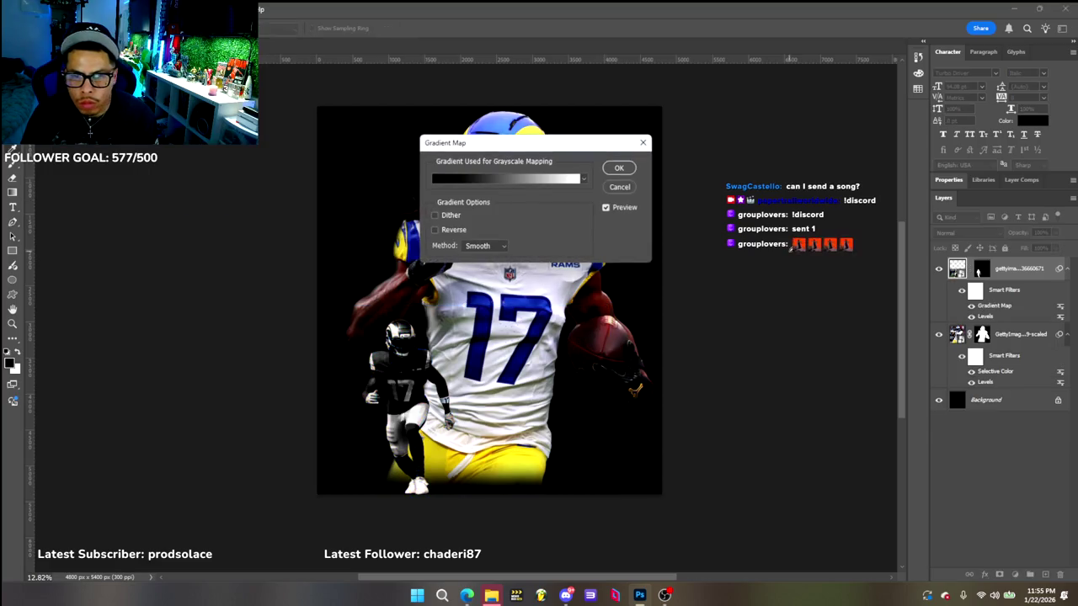
click(619, 187)
click(67, 10)
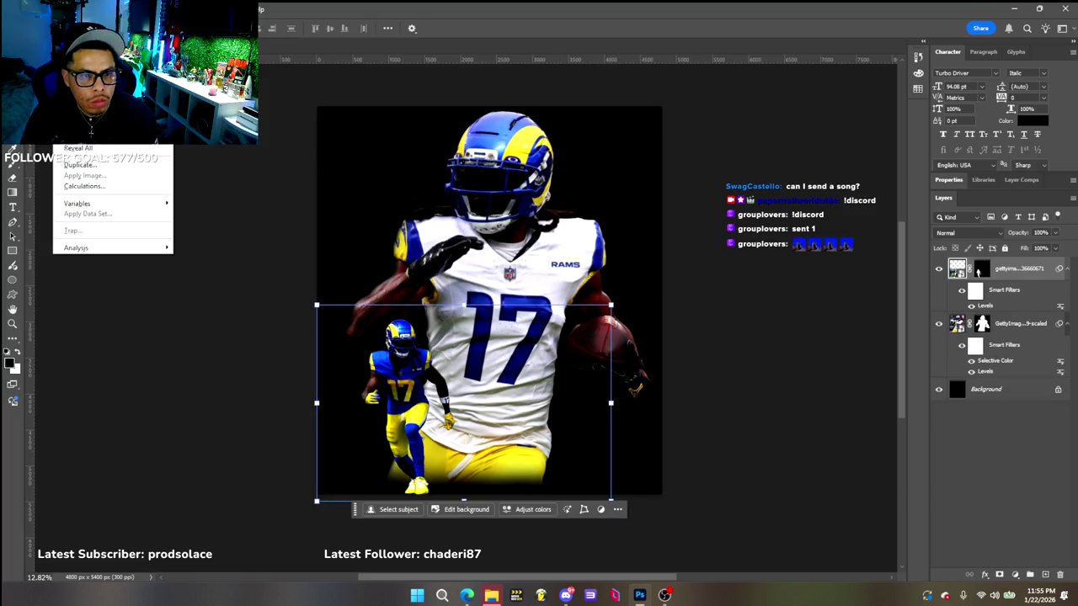
mouse_move(275, 99)
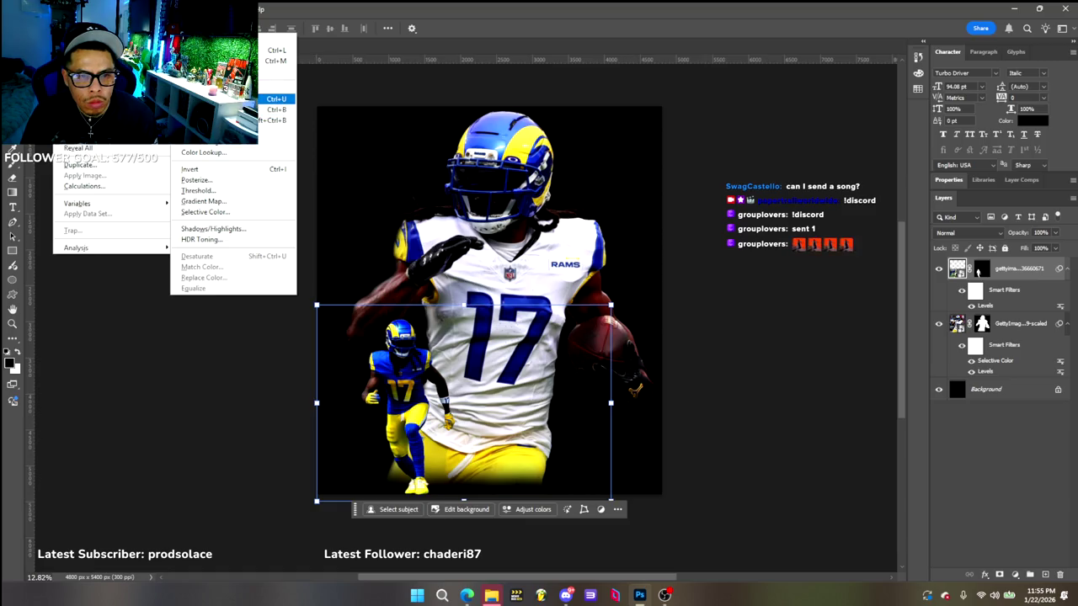
Apply the elly 2 Selective Color preset to the small player with less cyan in the Reds
click(210, 212)
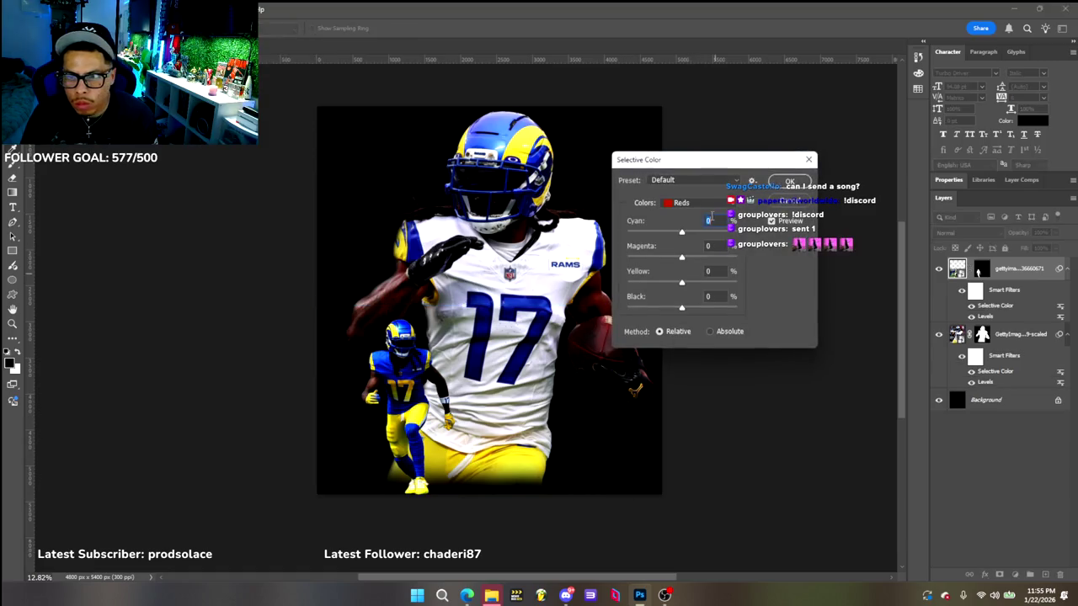
click(752, 181)
click(775, 193)
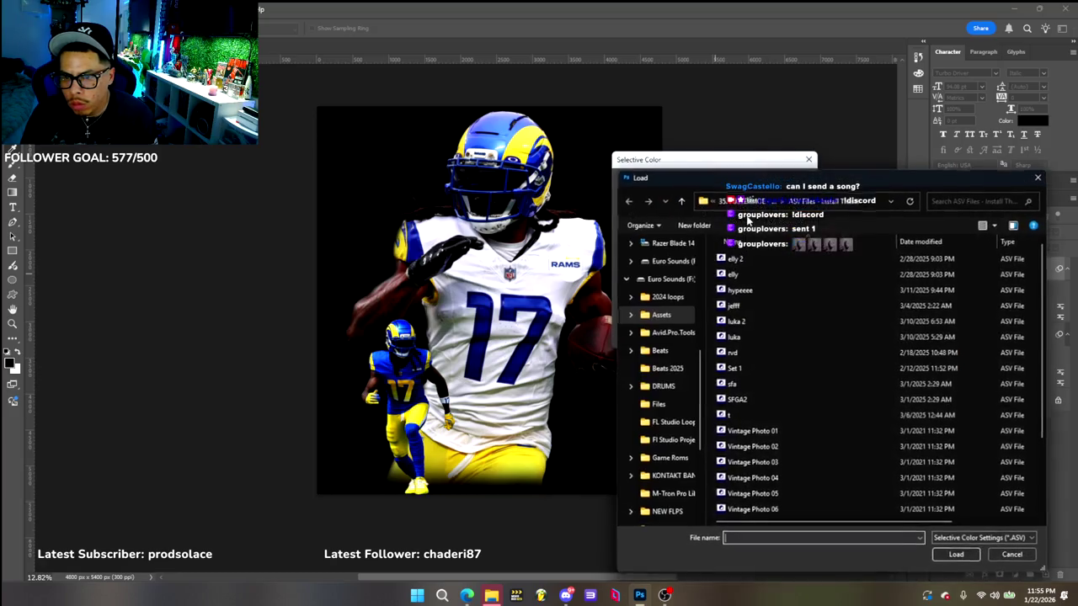
double_click(735, 257)
click(690, 180)
click(690, 216)
mouse_move(706, 231)
mouse_down()
mouse_move(655, 232)
mouse_move(717, 259)
mouse_up()
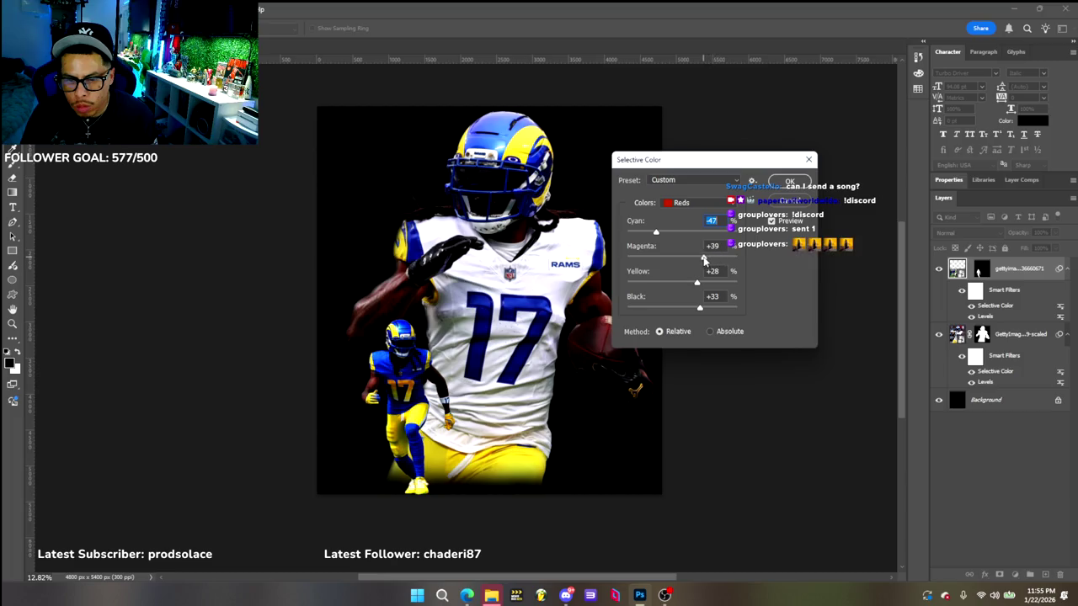
click(789, 182)
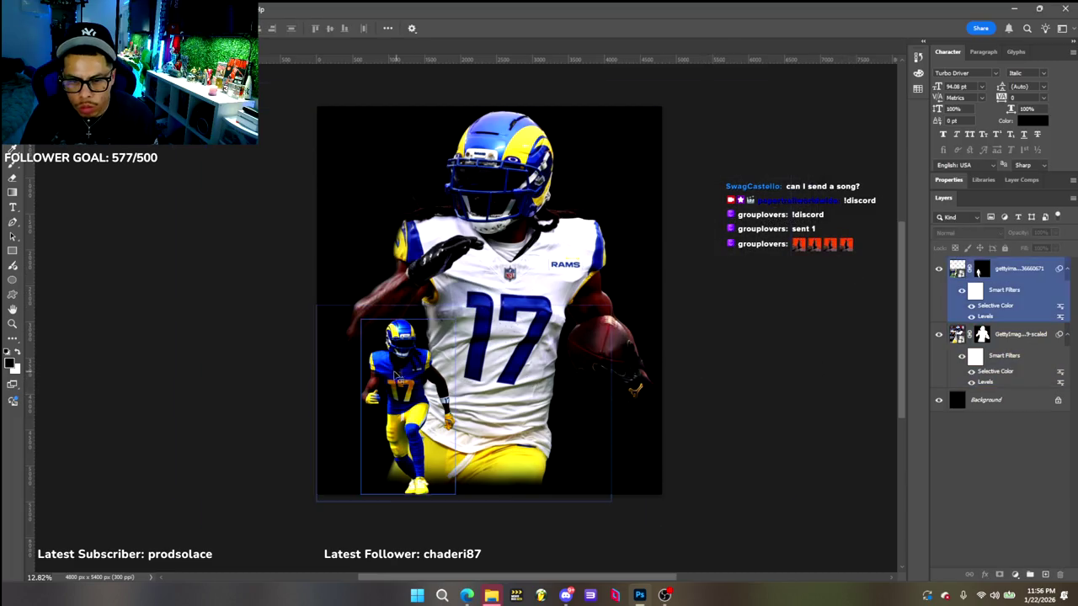
click(847, 272)
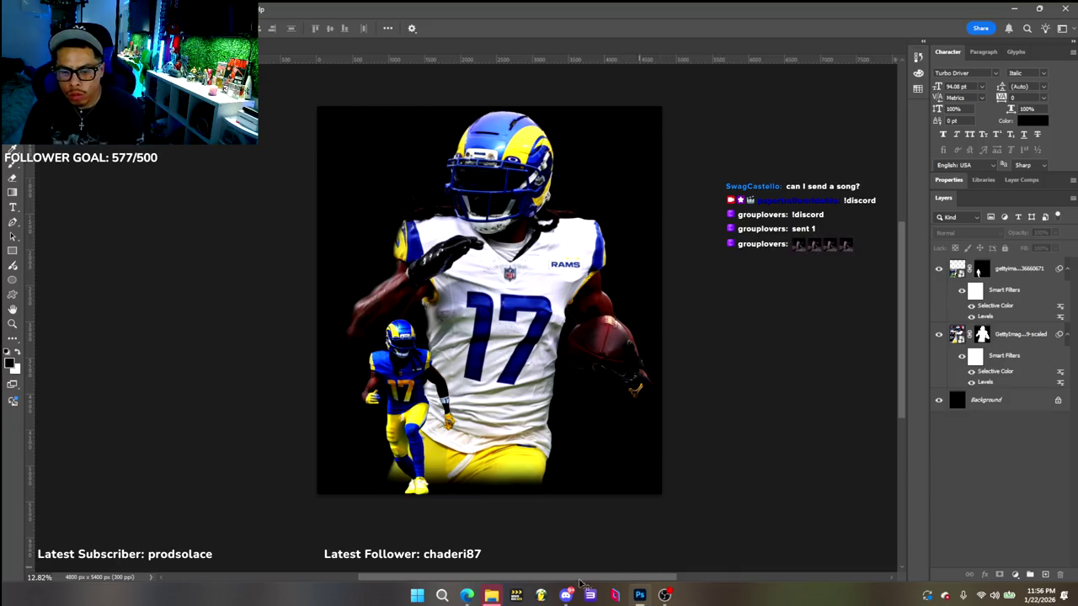
key(alt+Tab)
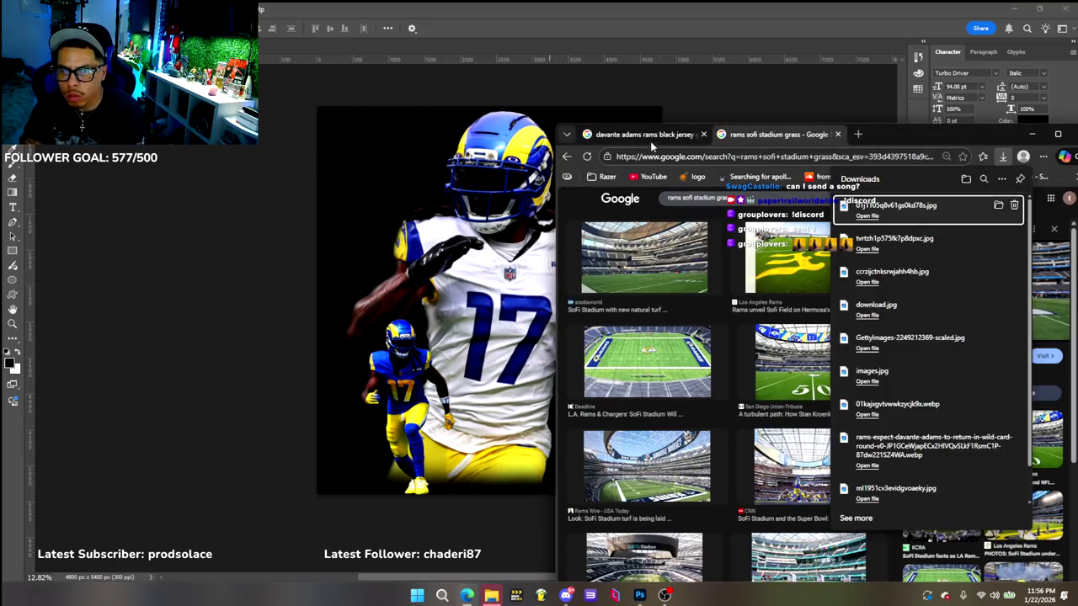
Browse the Davante Adams Rams black-jersey image results, previewing the theScore photo and others
click(656, 133)
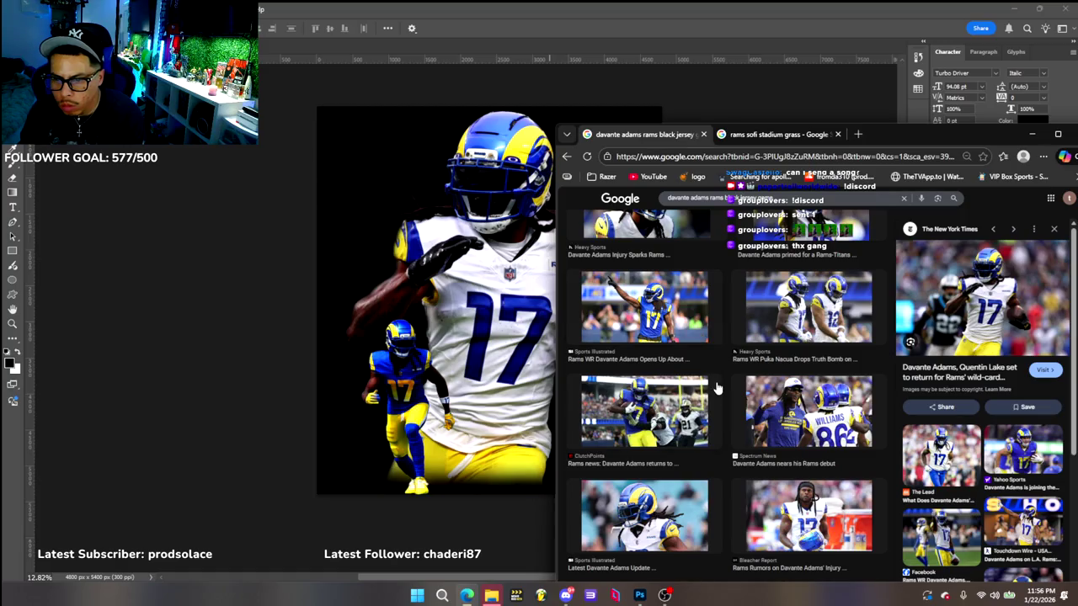
scroll(718, 388, down, 2)
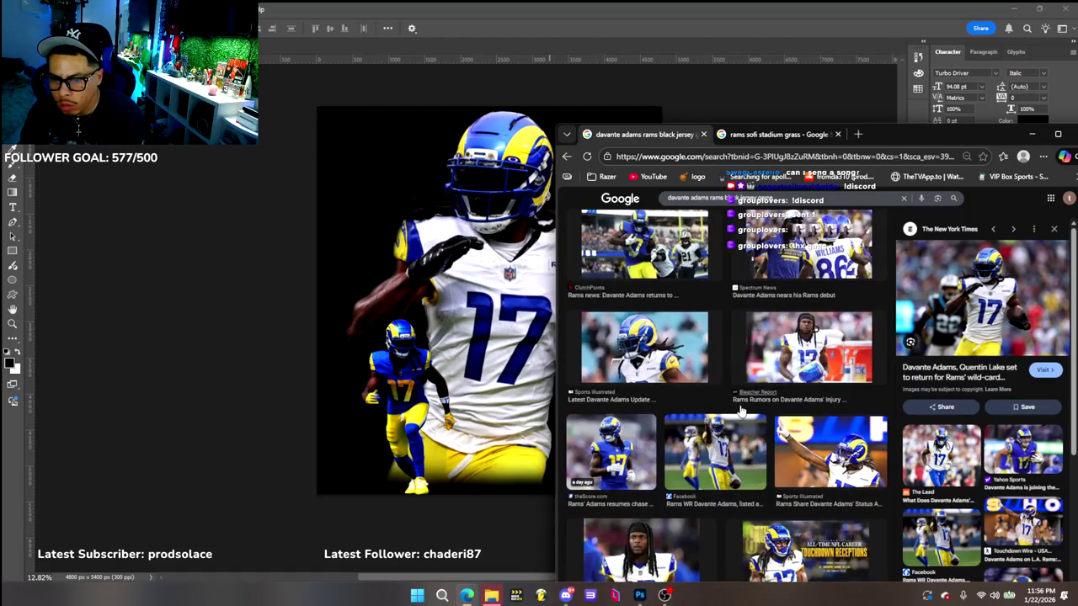
click(615, 452)
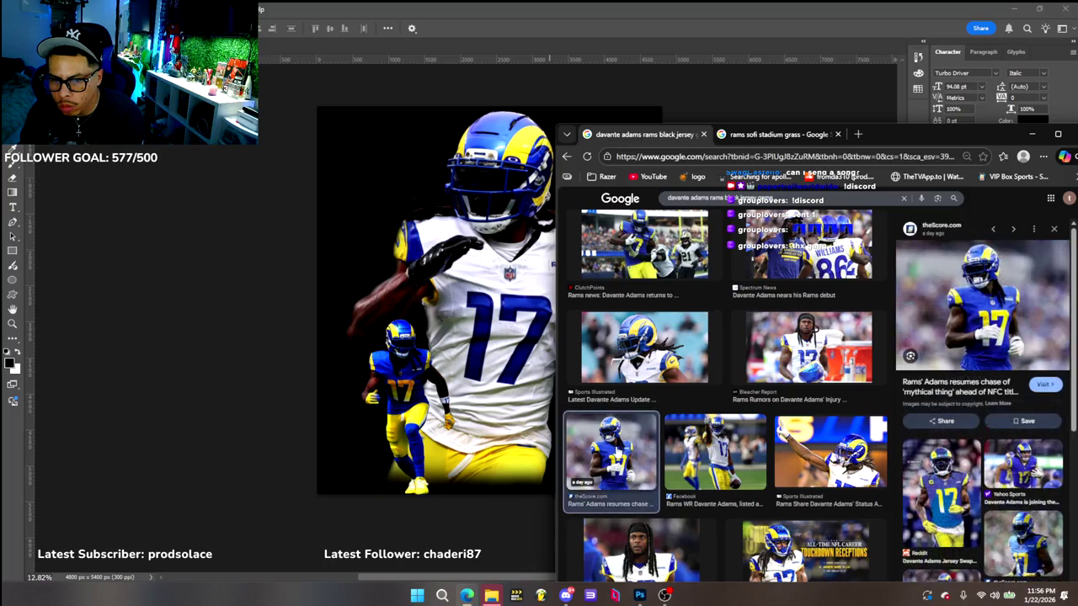
scroll(977, 497, down, 2)
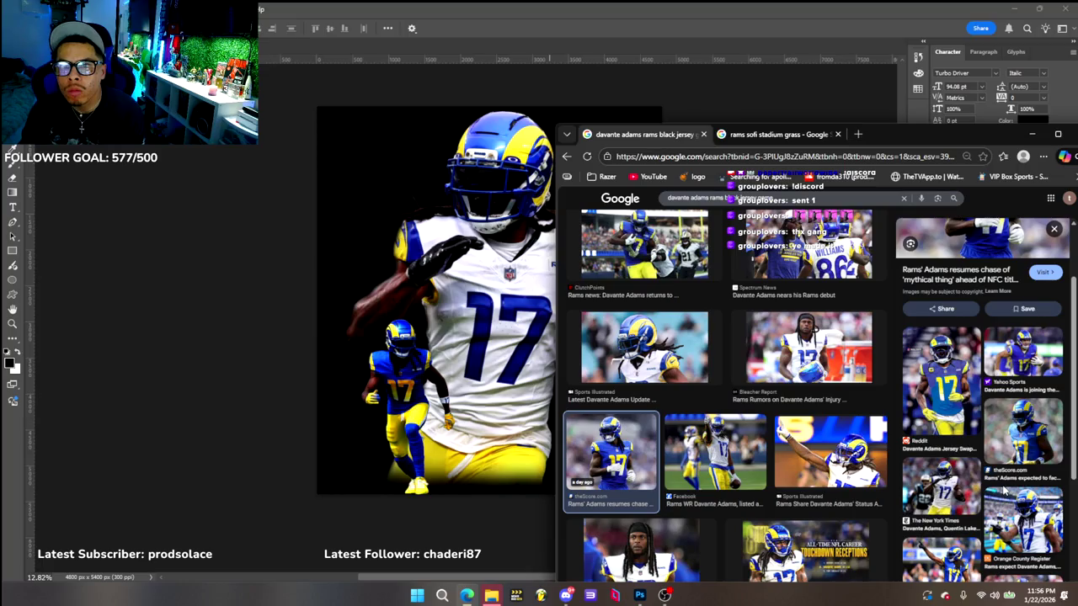
scroll(1004, 480, down, 2)
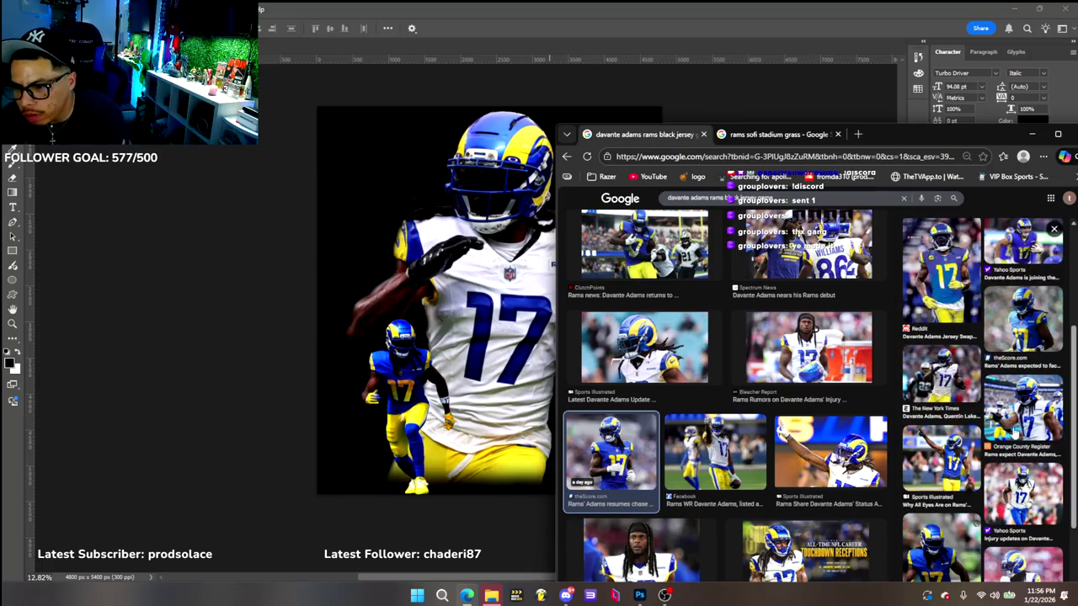
scroll(1010, 431, down, 2)
scroll(1010, 431, down, 1)
scroll(1011, 432, down, 1)
scroll(1012, 433, down, 2)
scroll(1012, 433, down, 1)
scroll(769, 456, down, 2)
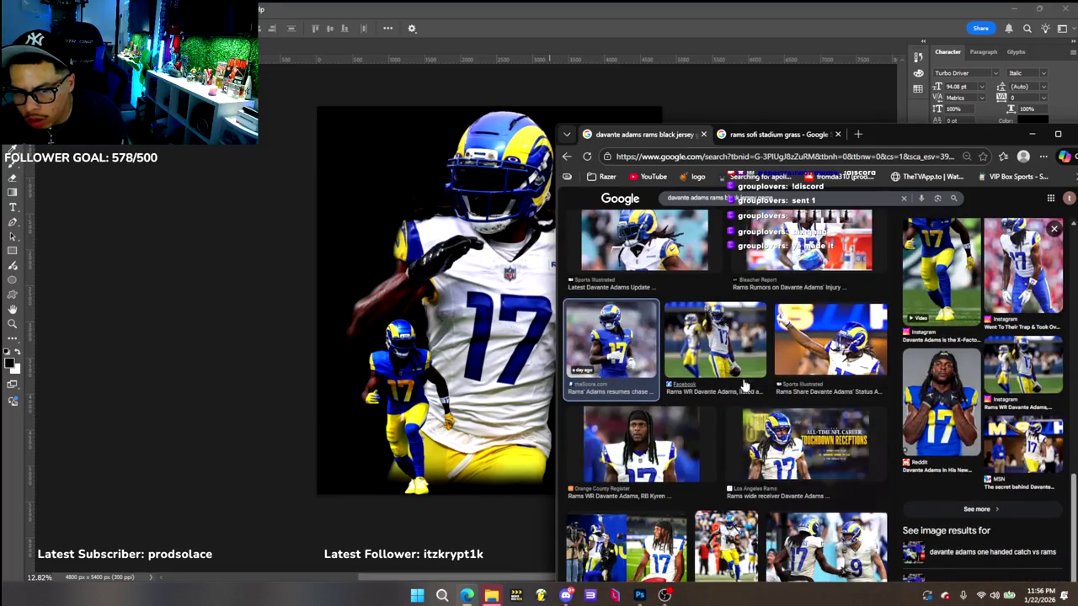
key(Right)
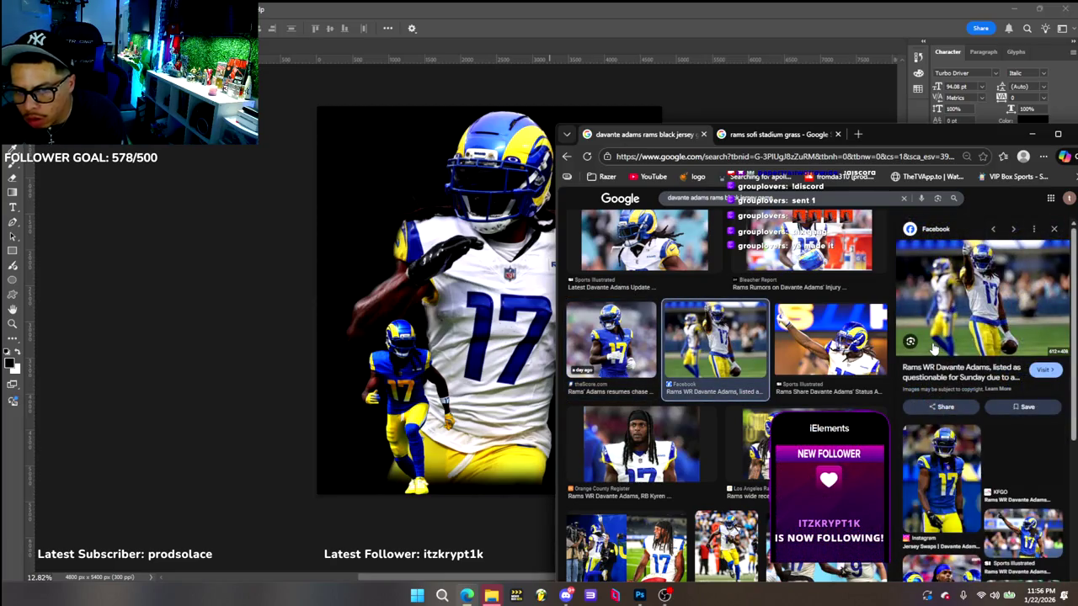
scroll(932, 348, down, 2)
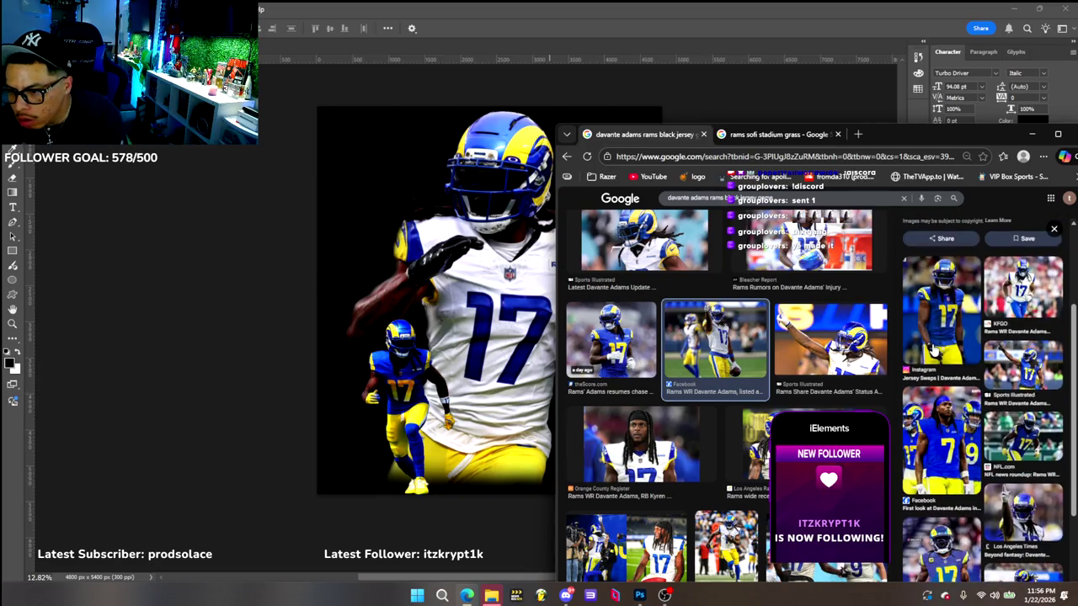
scroll(932, 349, down, 2)
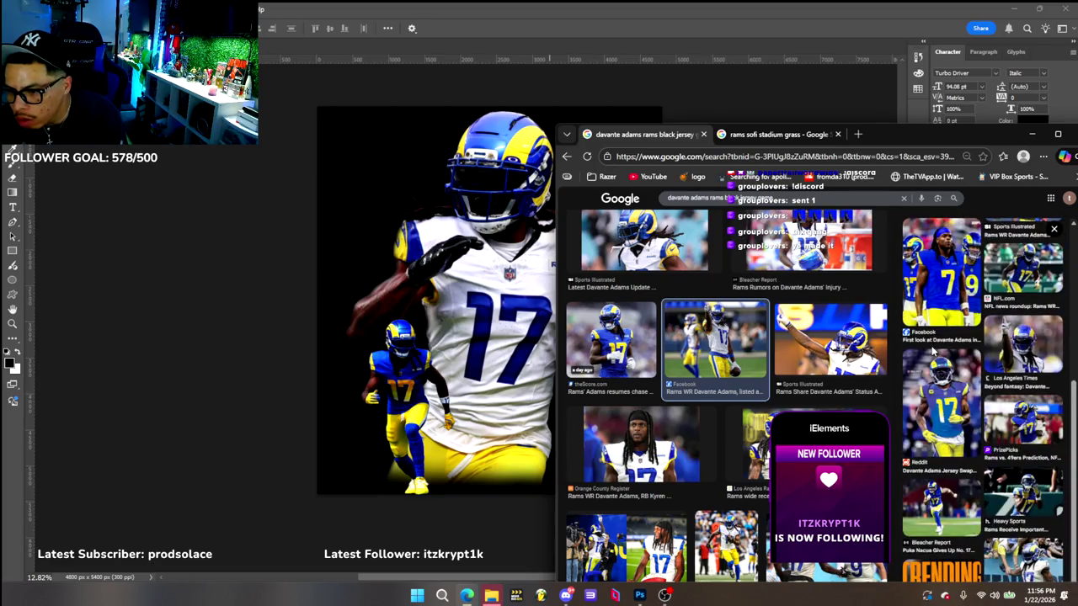
scroll(931, 352, down, 2)
scroll(931, 352, down, 1)
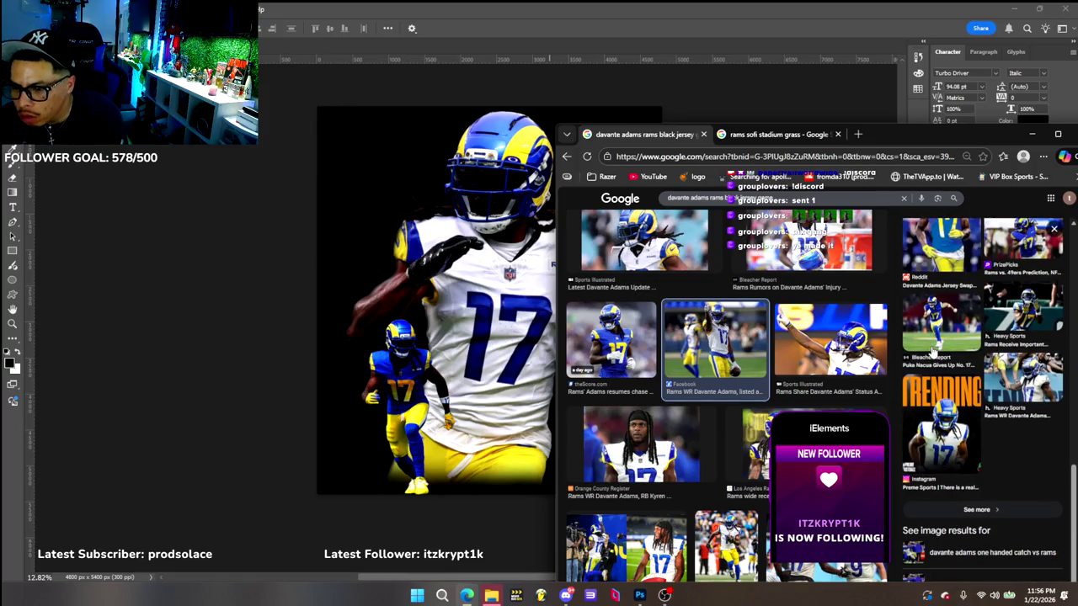
click(976, 509)
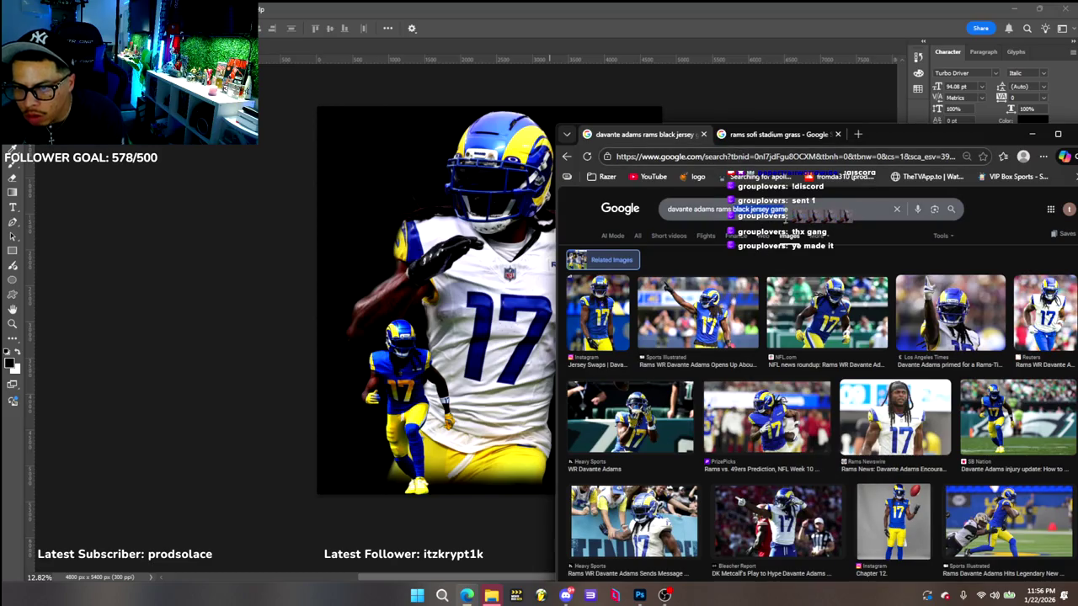
Search 'davante adams rams' and save the KSL News photo of Adams to Downloads
key(BackSpace)
key(Return)
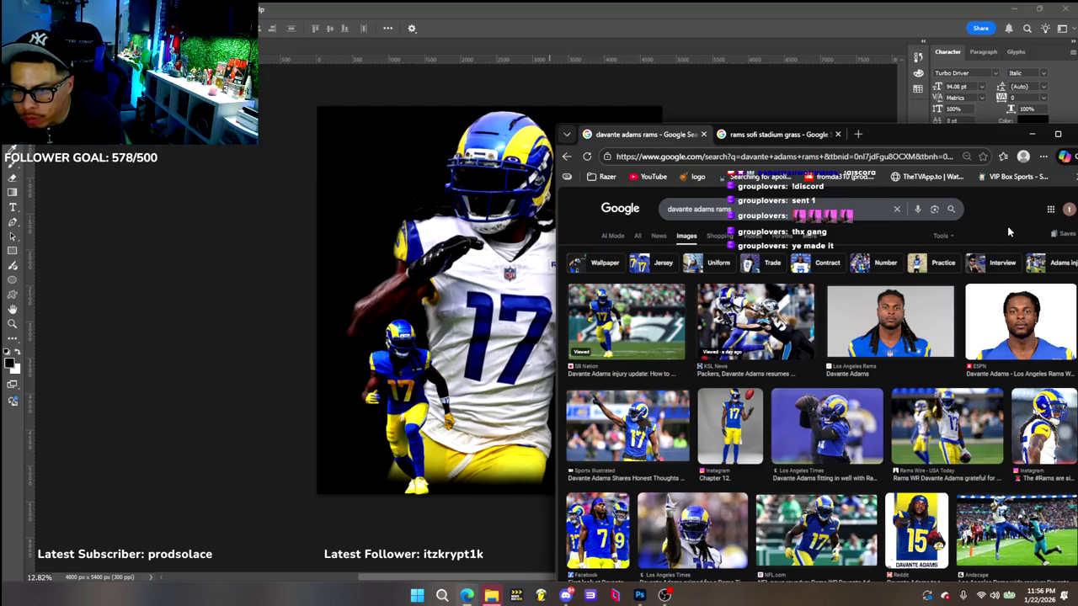
click(723, 310)
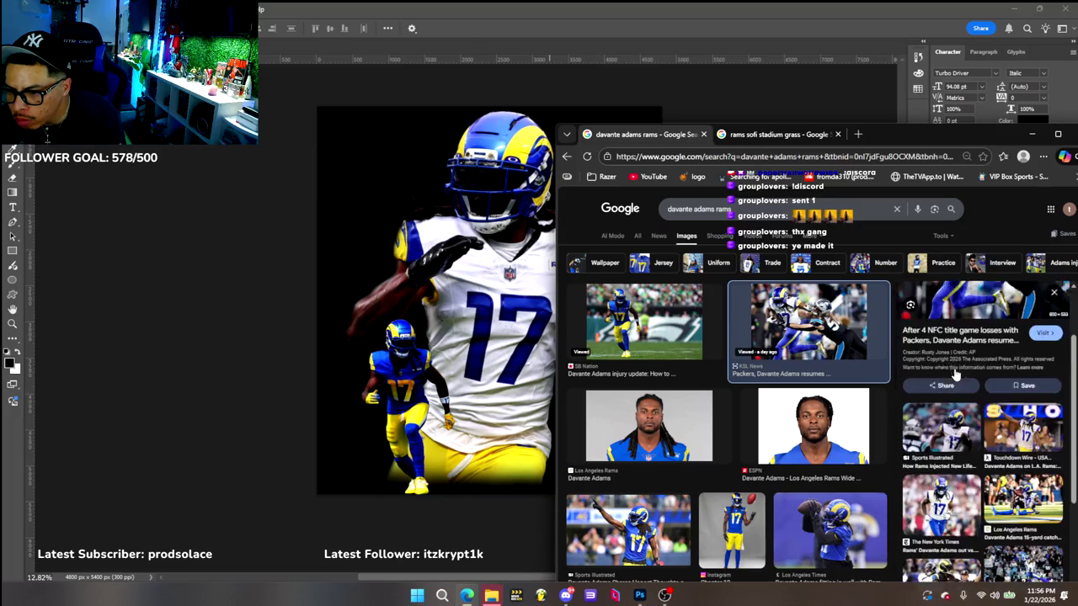
right_click(972, 337)
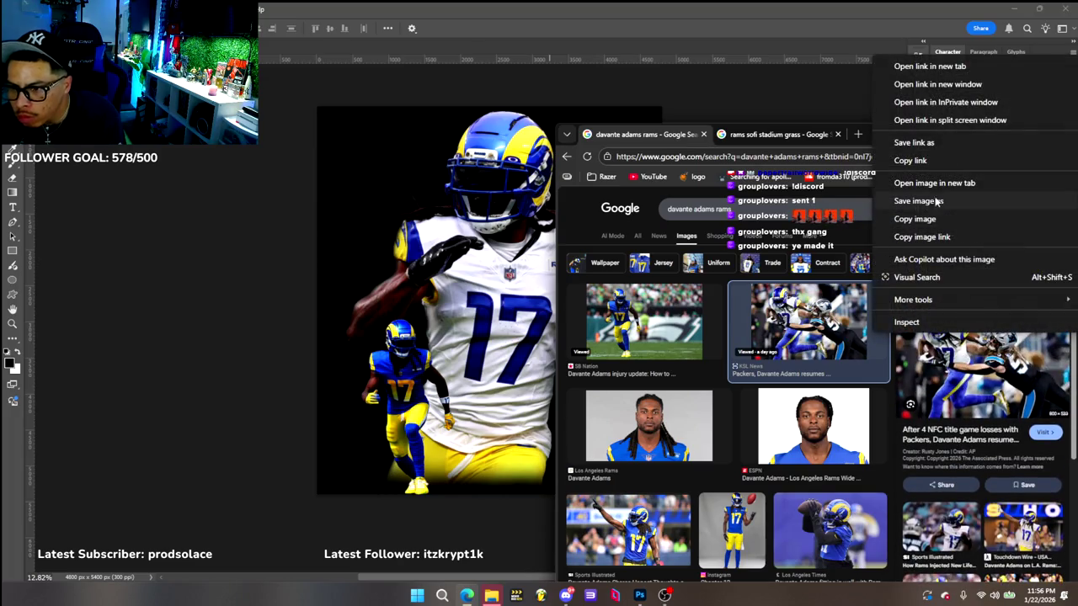
click(918, 200)
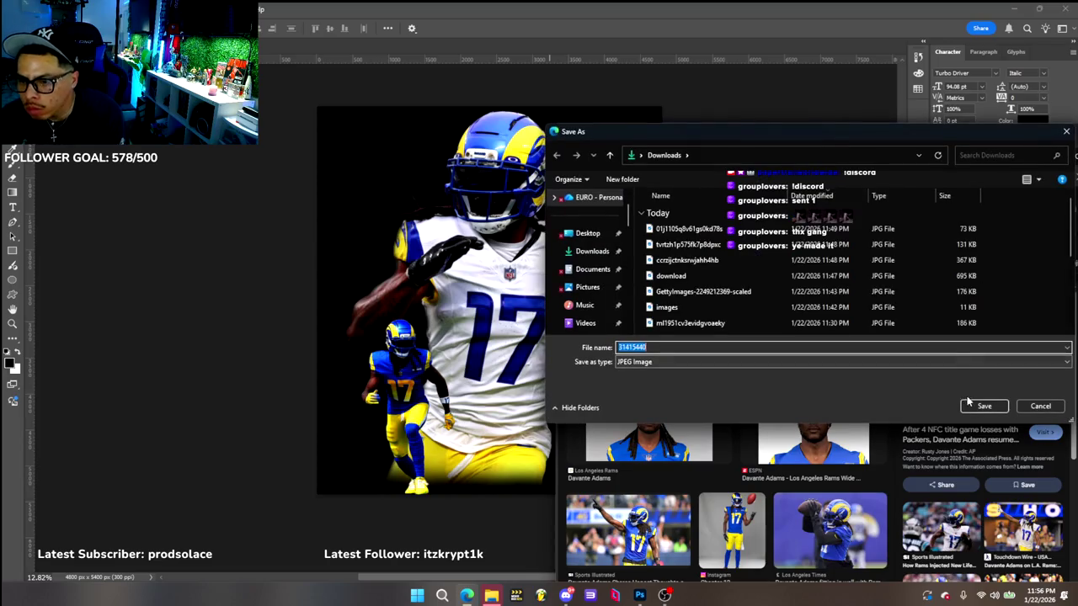
click(984, 406)
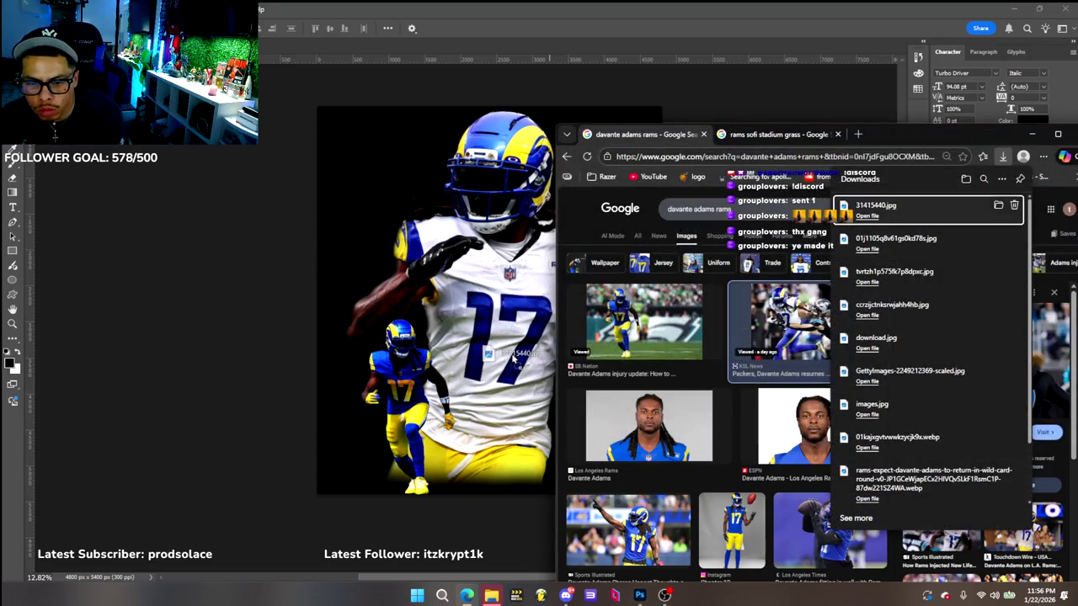
Drag the saved photo into Photoshop, cancel the placement, and return to Edge
drag(724, 269, 464, 384)
click(512, 345)
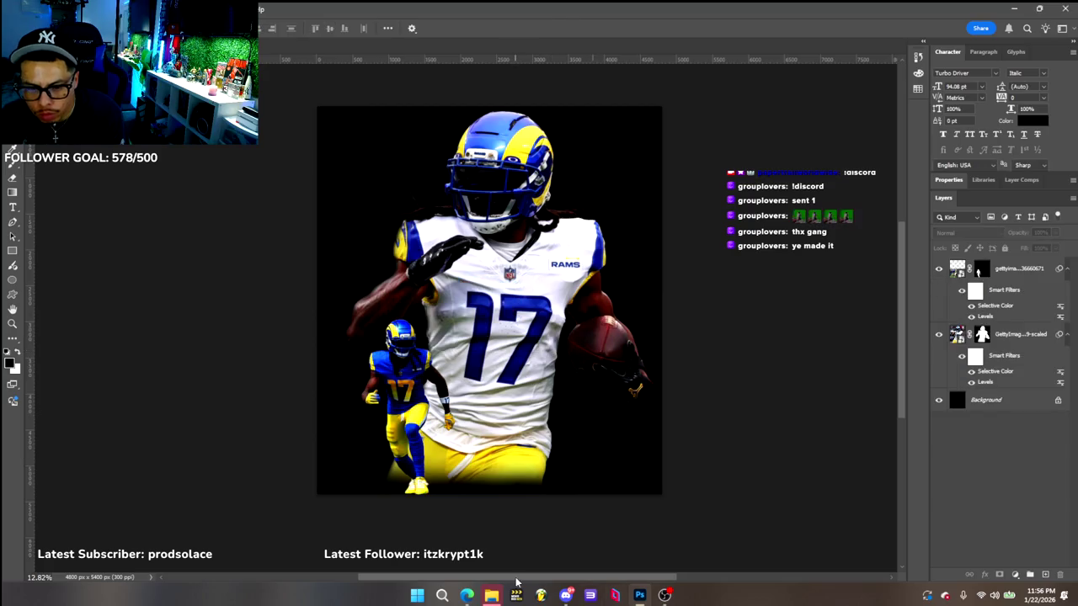
click(467, 596)
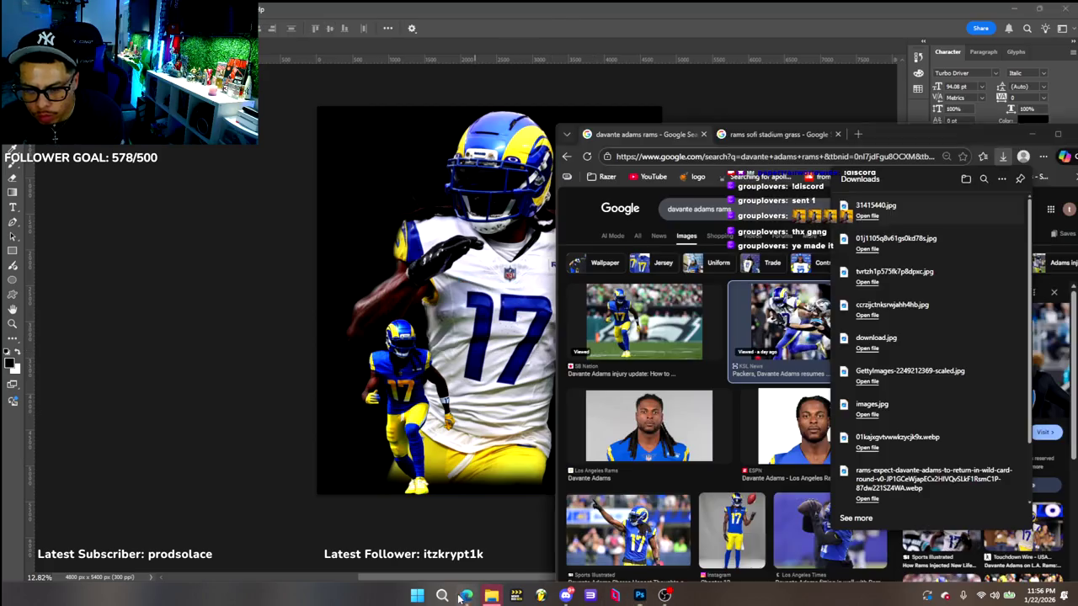
click(1069, 283)
scroll(975, 510, down, 5)
scroll(975, 509, down, 2)
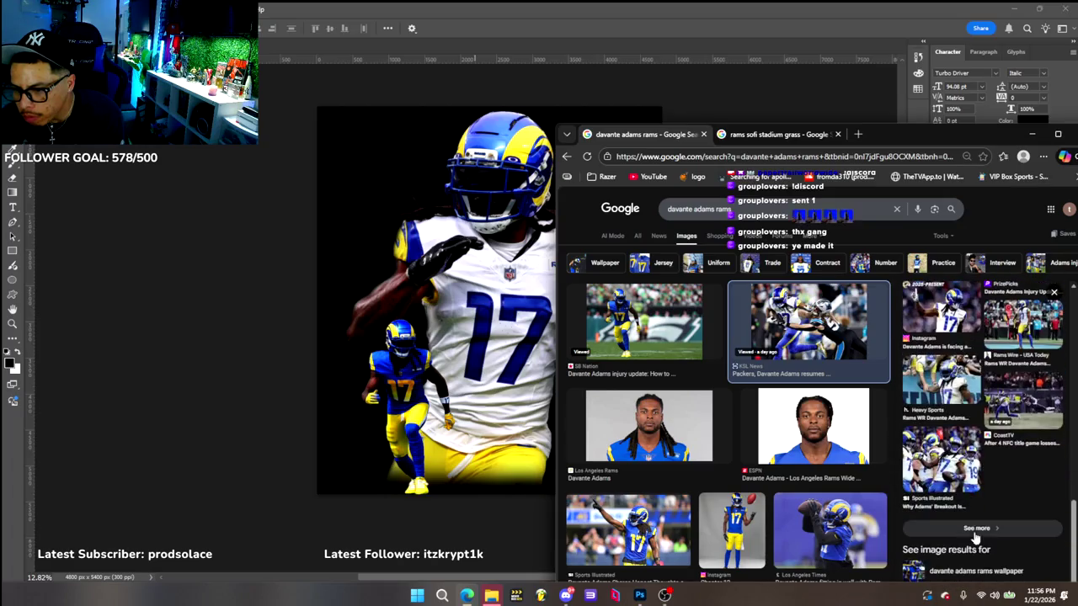
Browse the full related-images page and preview the Sports Illustrated photo of Adams
click(977, 529)
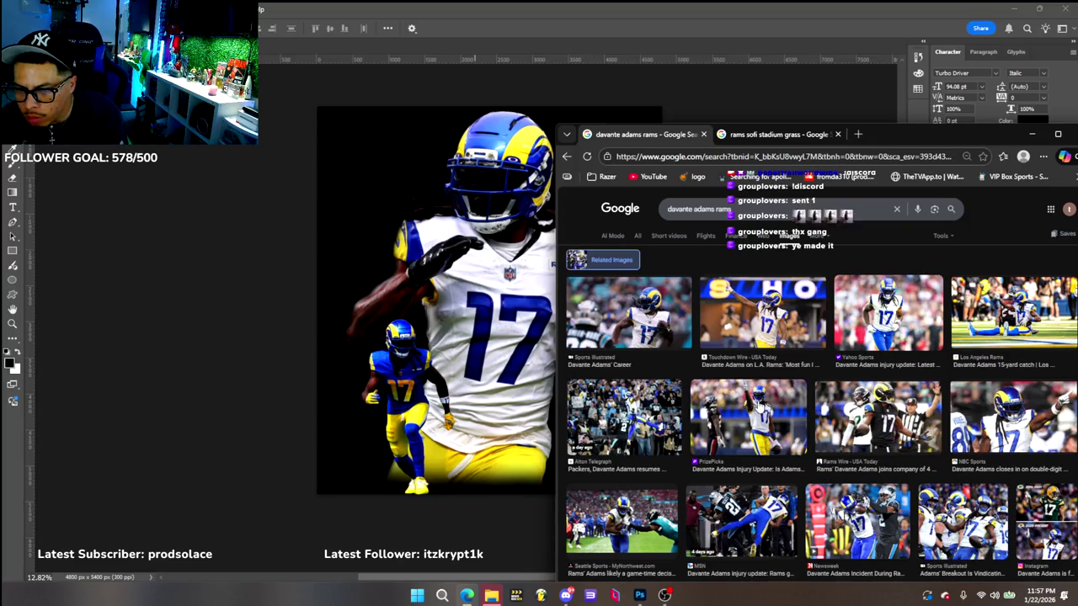
scroll(758, 407, down, 2)
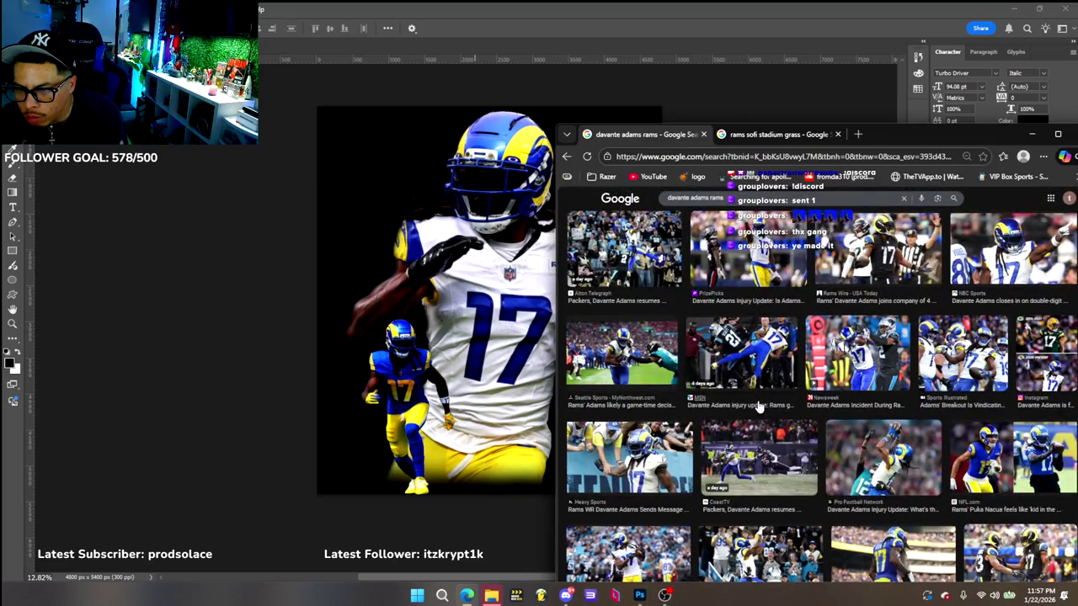
scroll(758, 407, down, 1)
scroll(758, 407, down, 1)
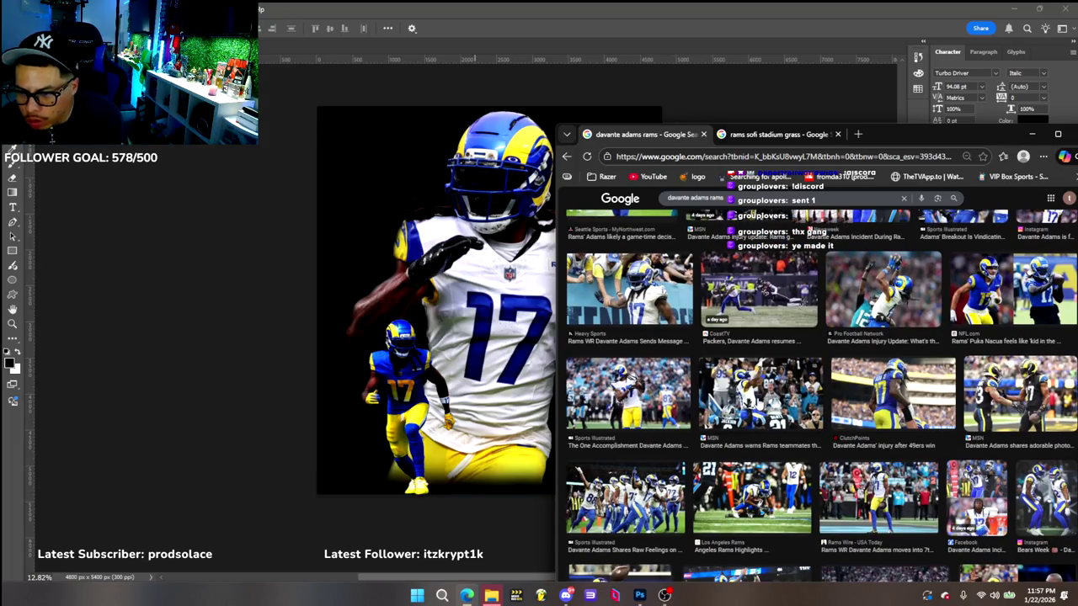
scroll(758, 407, down, 2)
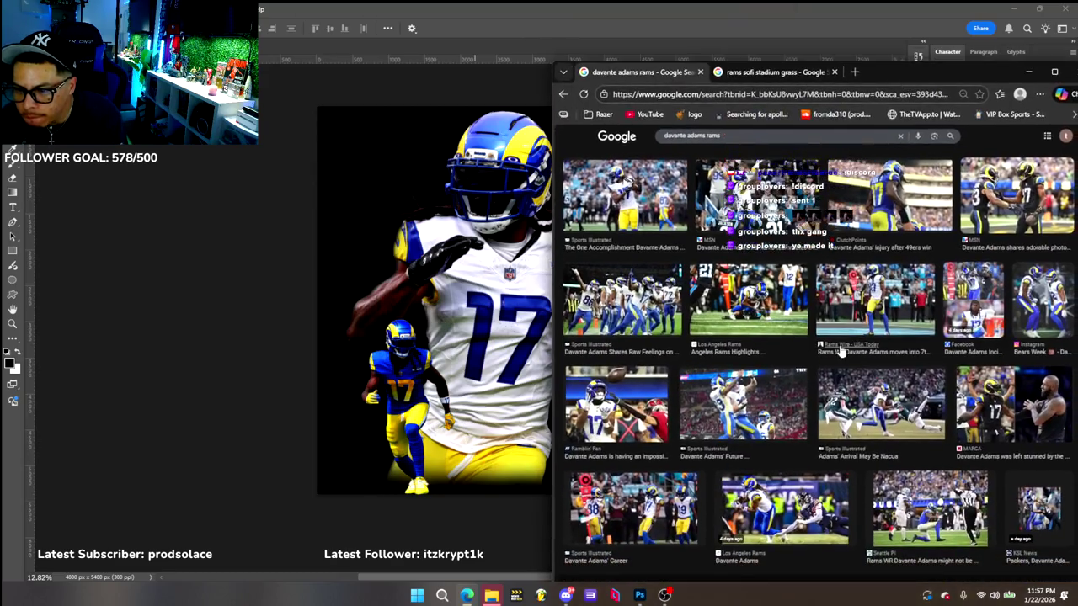
click(841, 352)
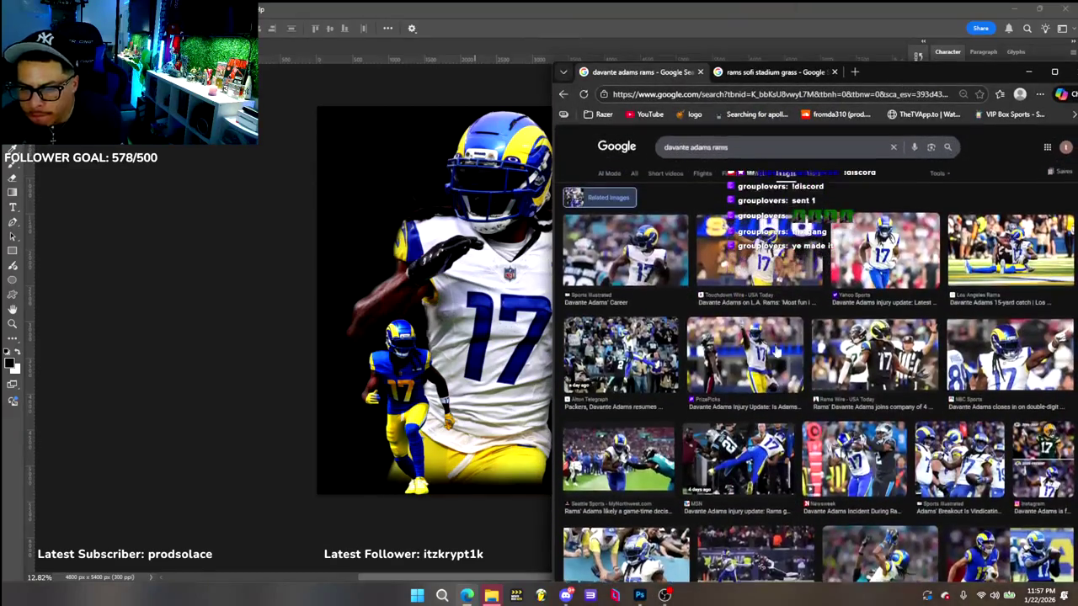
click(627, 250)
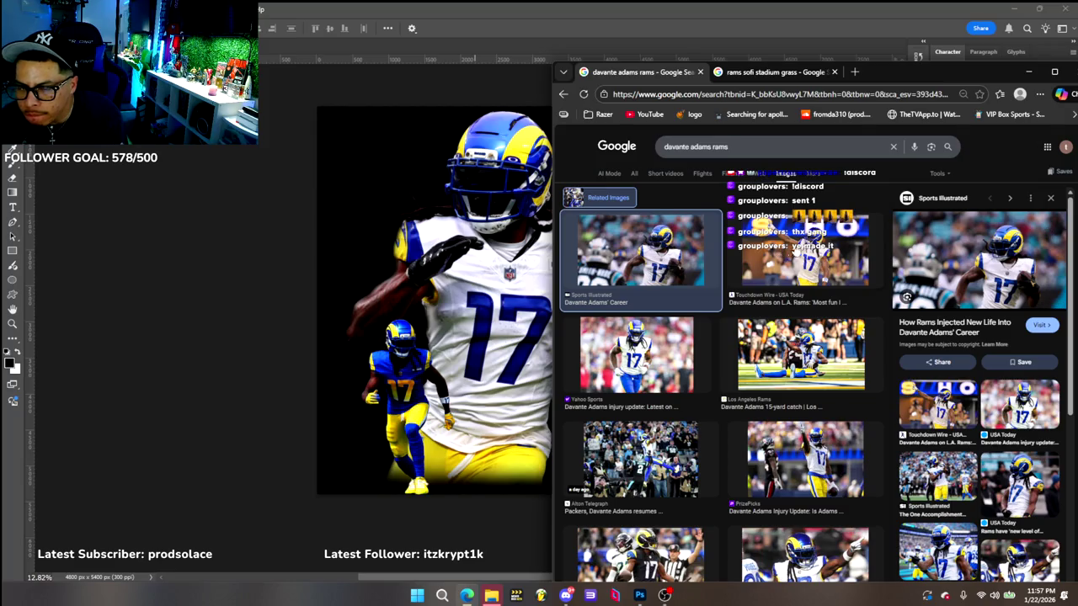
scroll(766, 358, down, 2)
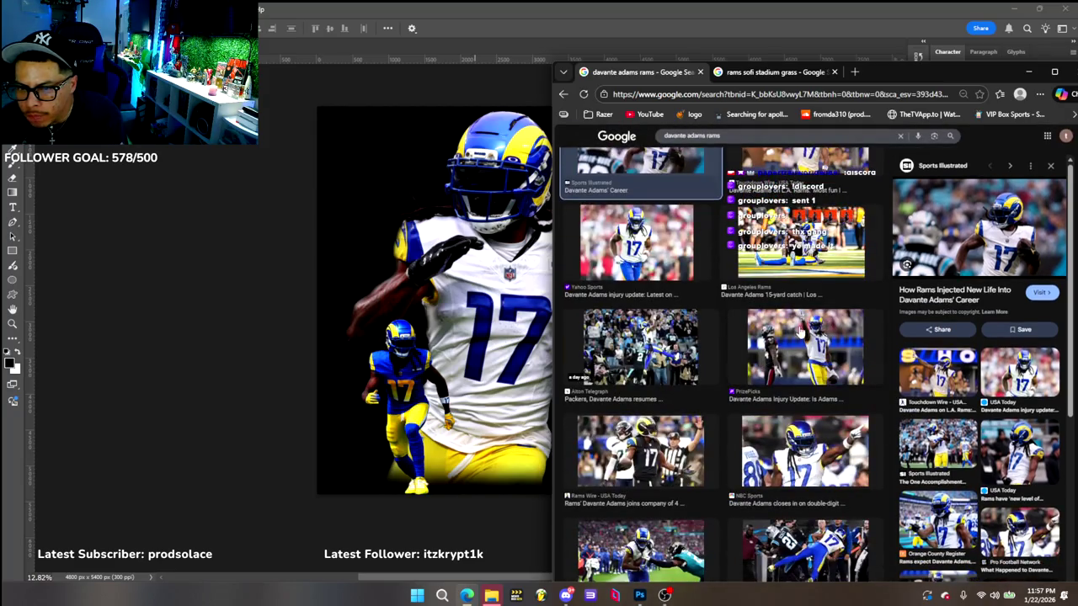
Save the PrizePicks photo of Adams pointing skyward and drag it into the Photoshop graphic
click(801, 330)
right_click(1011, 239)
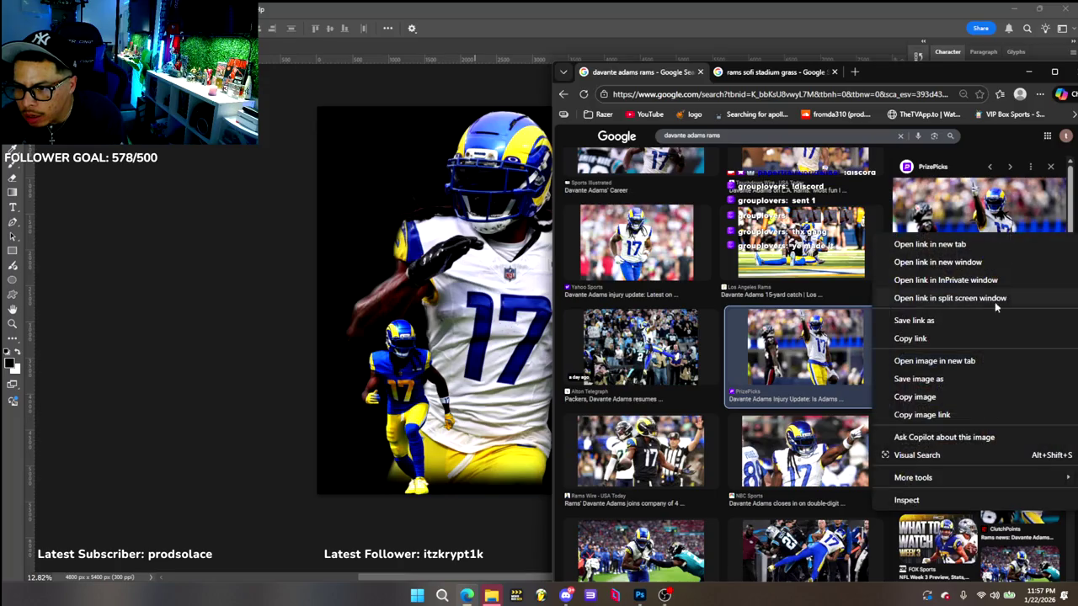
click(922, 379)
click(992, 345)
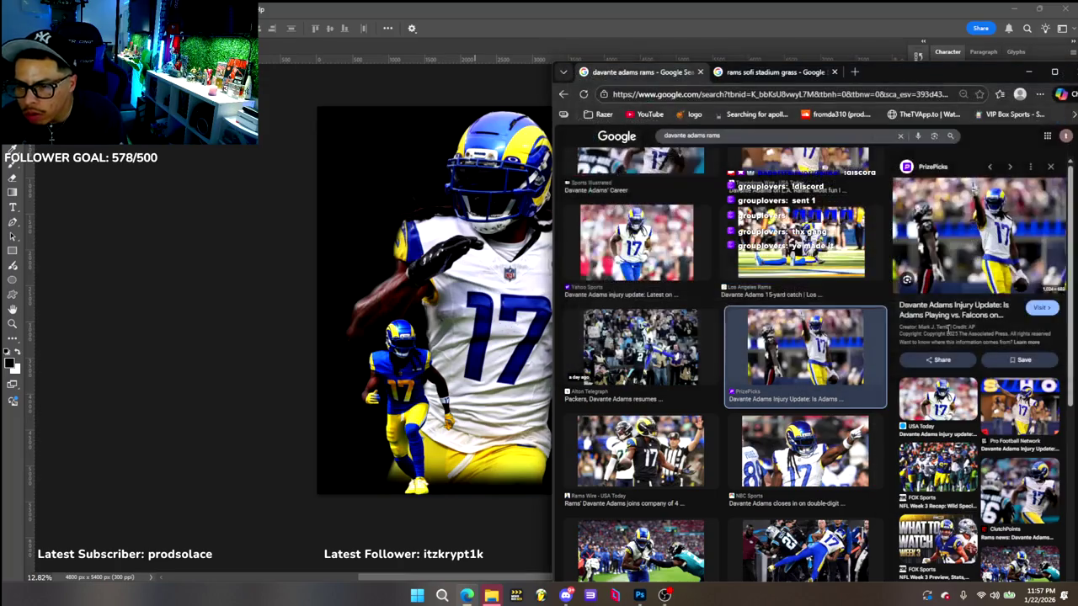
drag(940, 159, 524, 357)
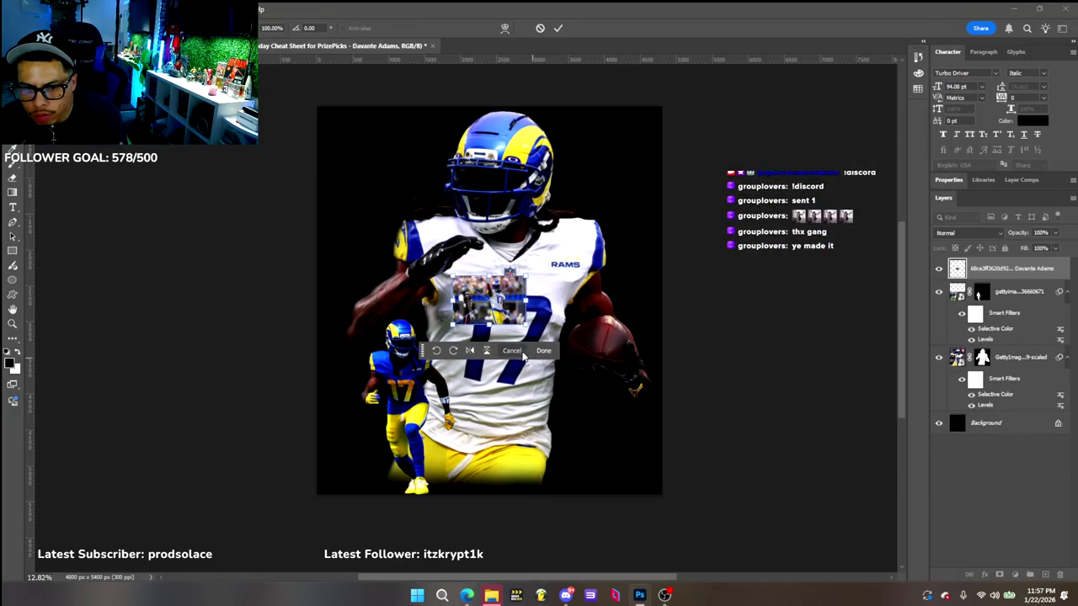
Place and enlarge the pointing-player photo as a trial cut-out, then undo it
click(544, 350)
mouse_move(527, 324)
mouse_down()
mouse_move(668, 418)
mouse_move(633, 456)
mouse_up()
click(617, 446)
drag(434, 321, 375, 281)
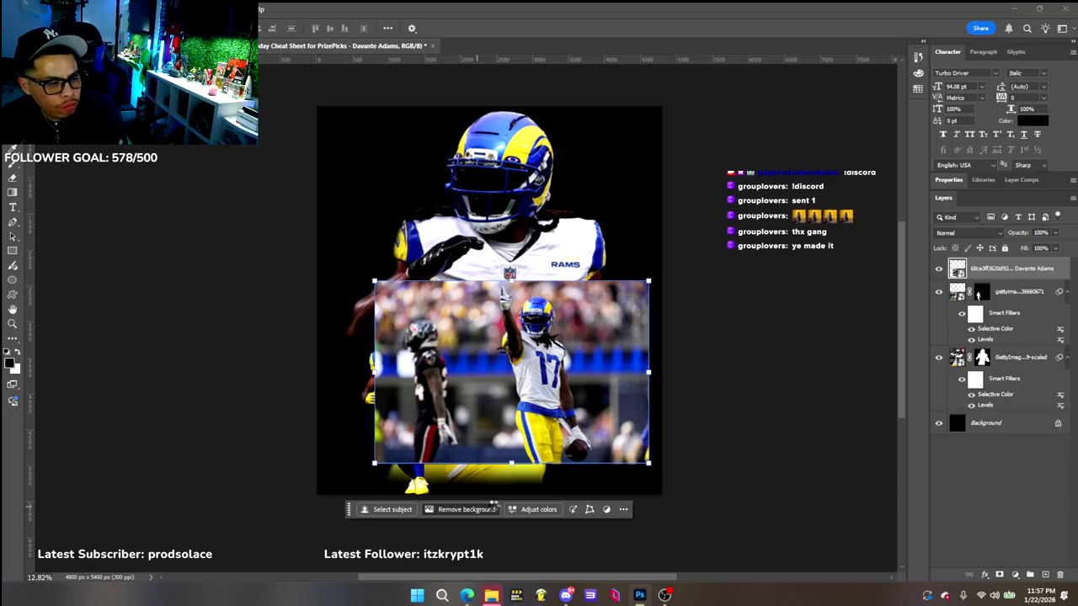
mouse_move(543, 365)
mouse_down()
mouse_move(587, 384)
mouse_move(588, 399)
mouse_up()
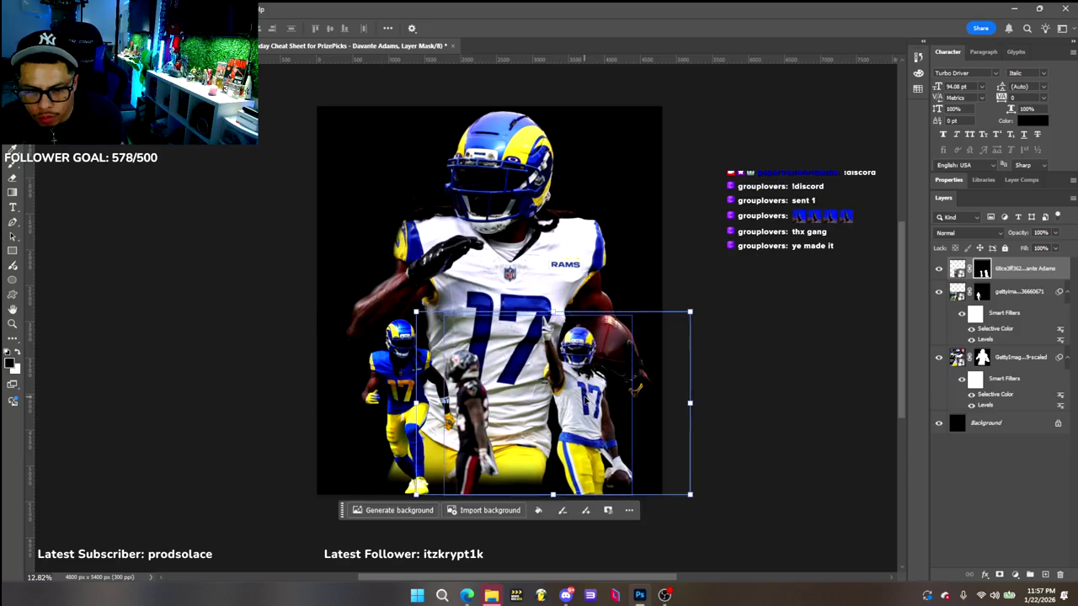
key(ctrl+z)
key(ctrl+z)
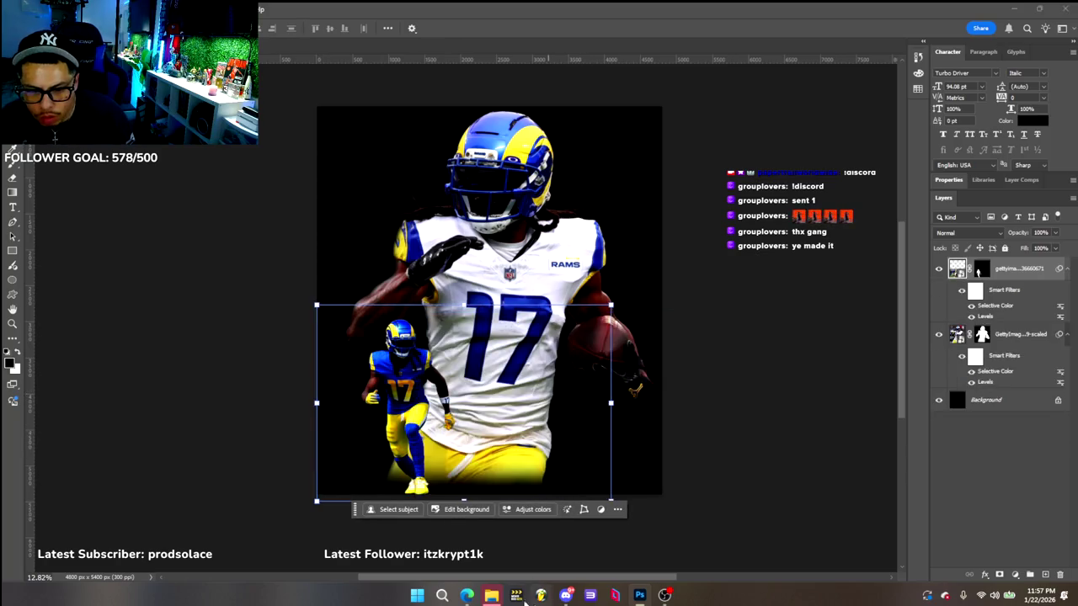
Preview several Davante Adams photos in Google Images: Rams Wire, MSN, 1000-catch touchdown, Shutterstock
click(466, 595)
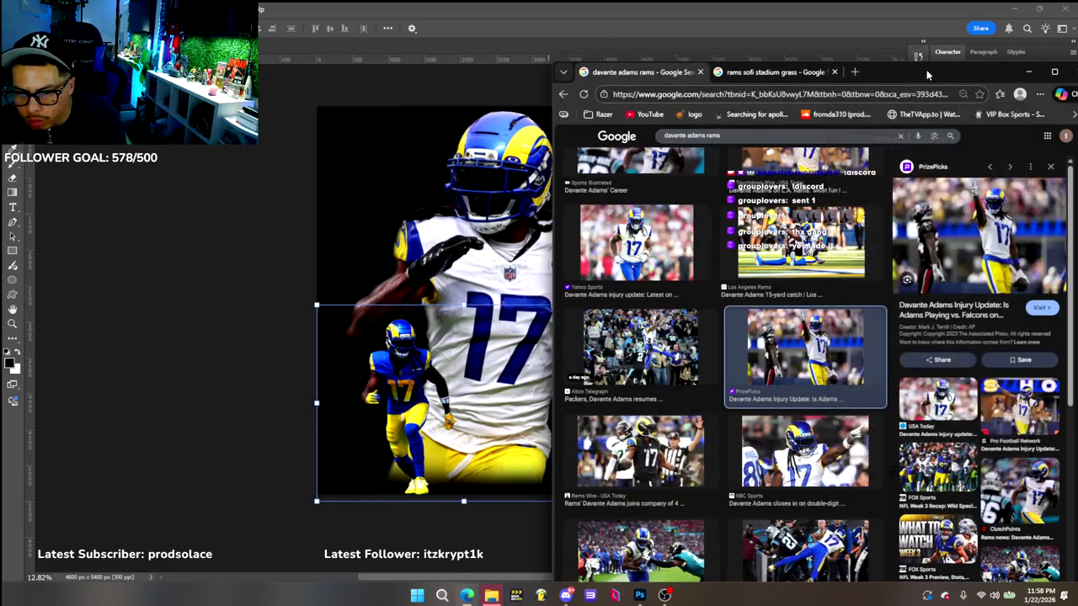
click(654, 454)
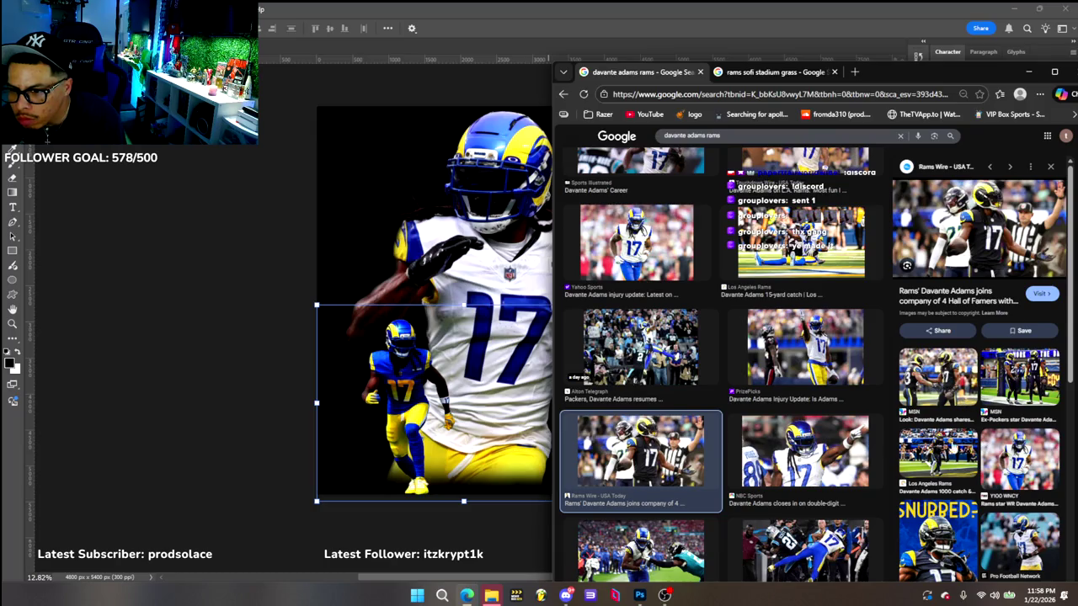
click(959, 384)
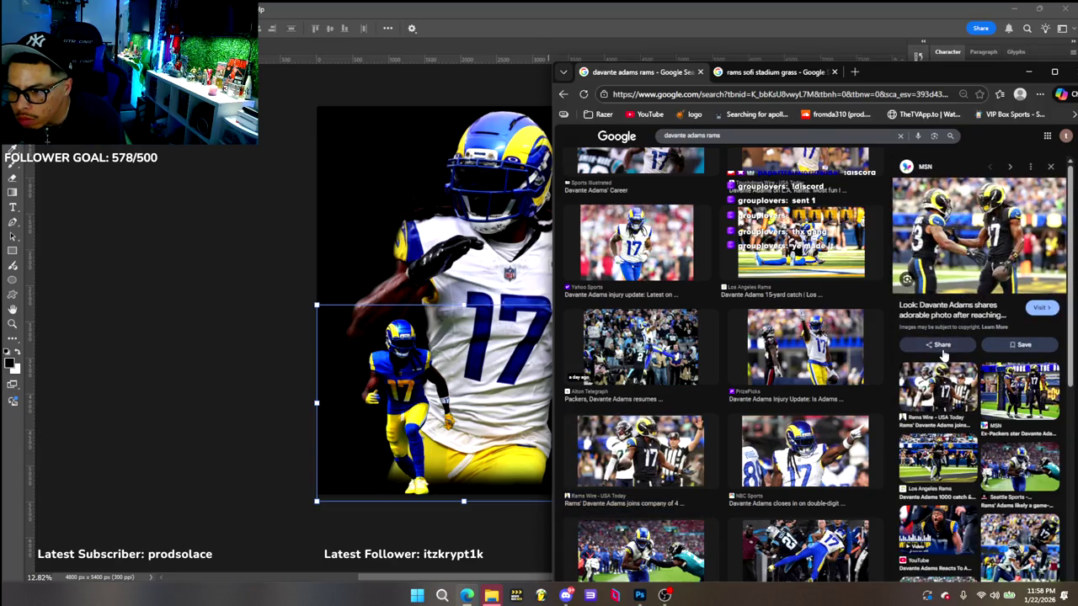
click(958, 459)
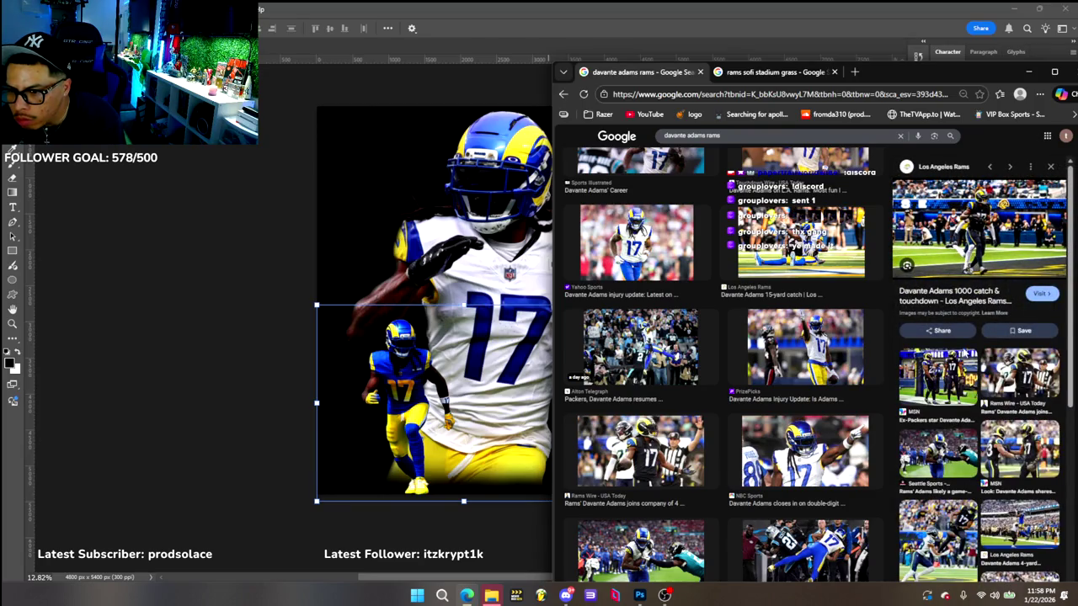
scroll(955, 411, down, 2)
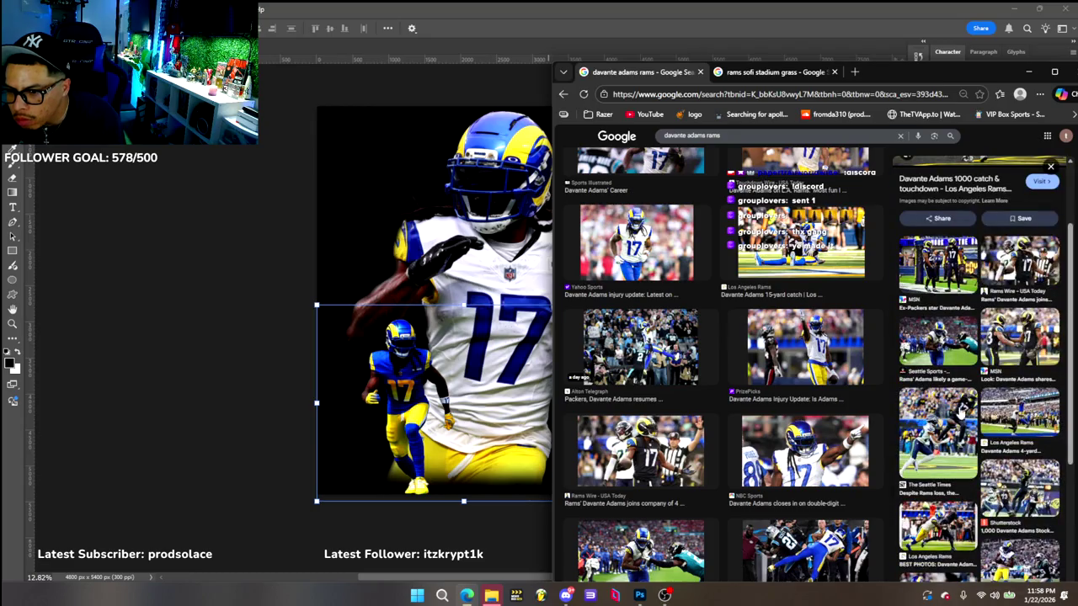
scroll(985, 434, down, 3)
click(1016, 313)
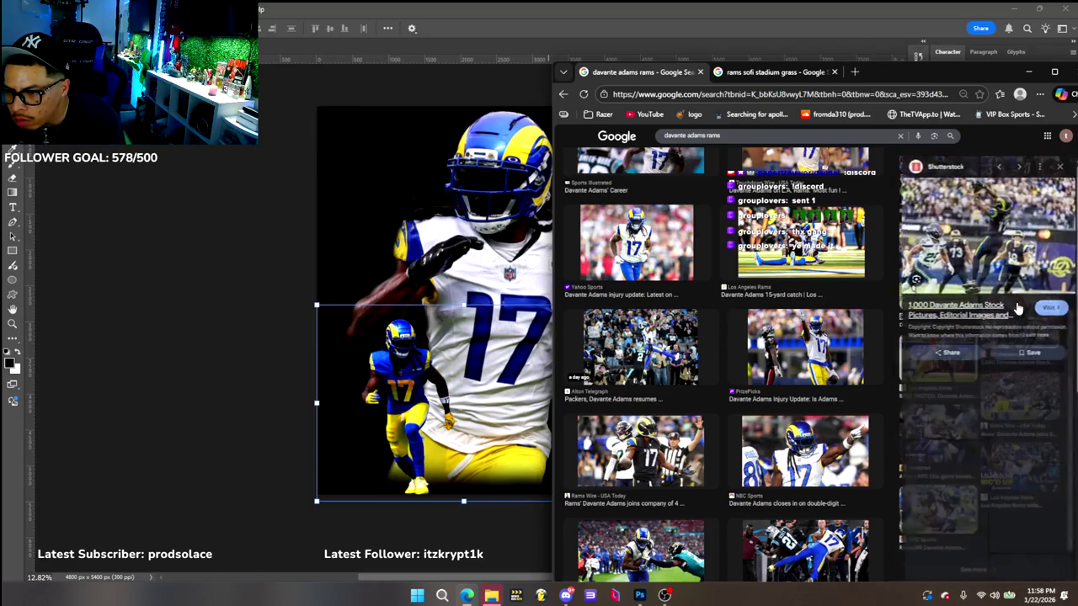
key(Escape)
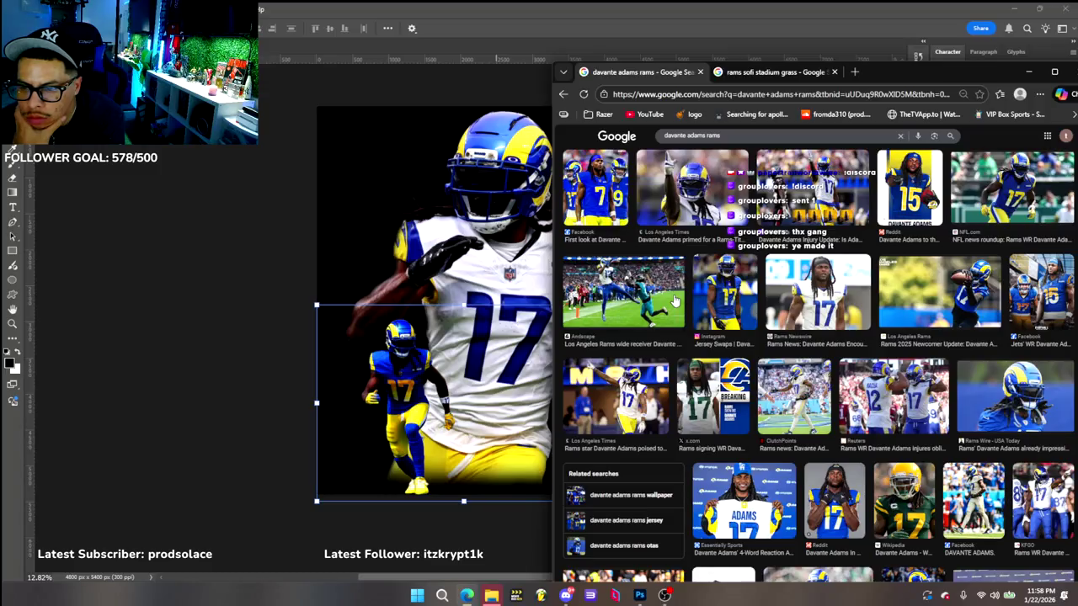
Find a full-length Rams photo of Adams and save it to Downloads as GettyImages-2239301046.webp
scroll(674, 299, down, 2)
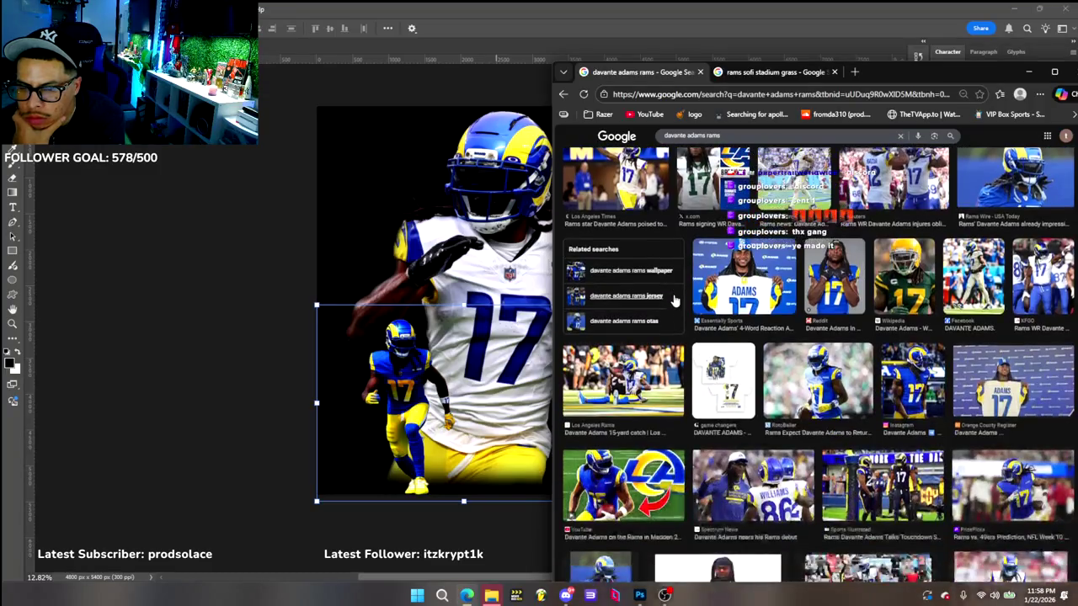
scroll(674, 299, down, 2)
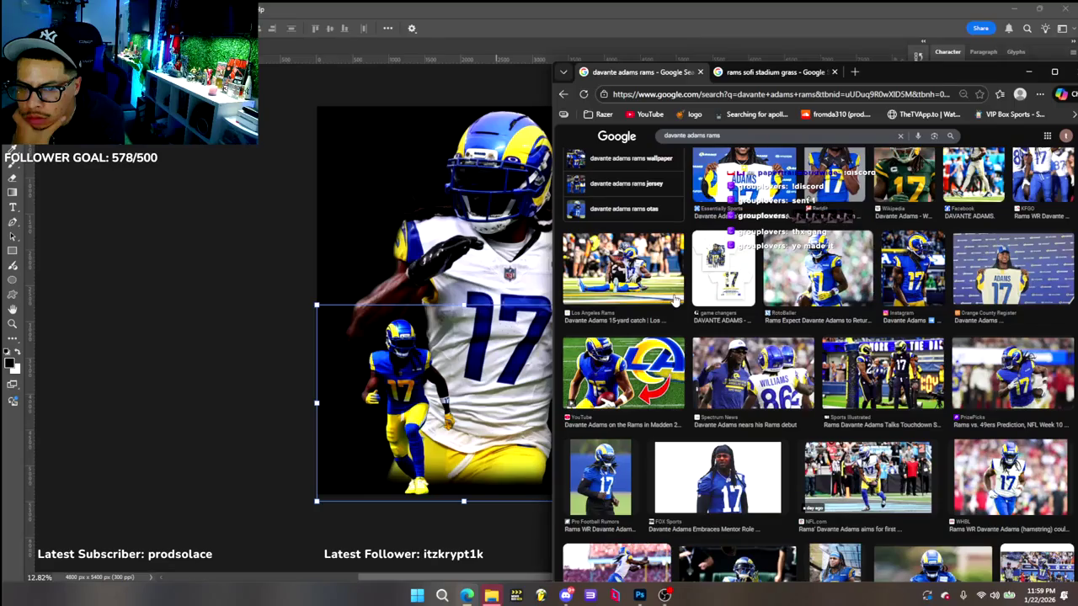
scroll(674, 295, down, 1)
scroll(674, 297, down, 2)
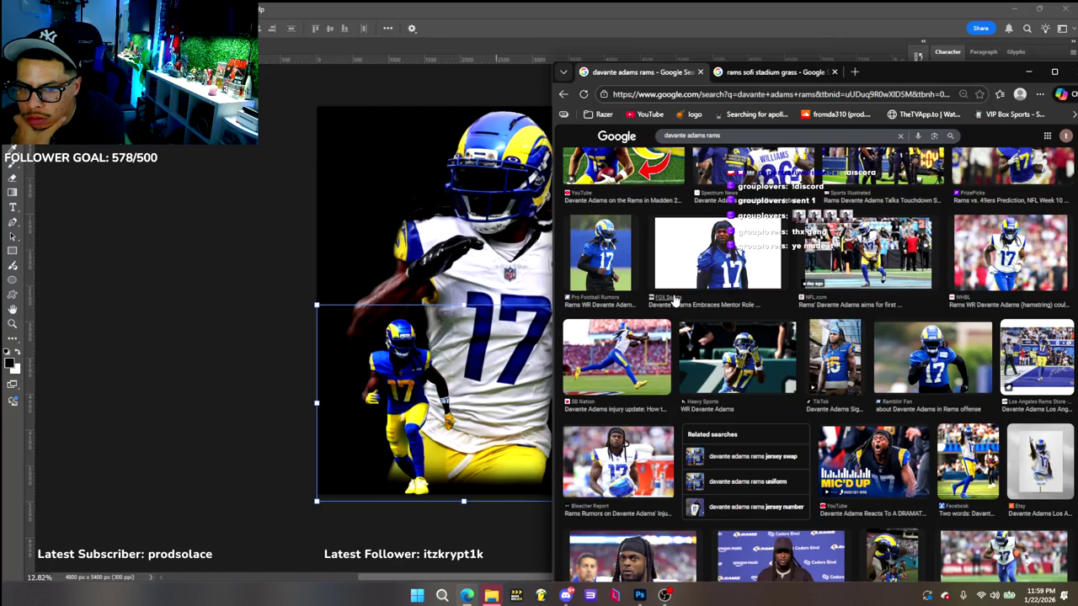
scroll(674, 299, down, 2)
scroll(674, 299, down, 1)
scroll(674, 299, down, 1)
scroll(673, 299, down, 1)
scroll(674, 300, down, 1)
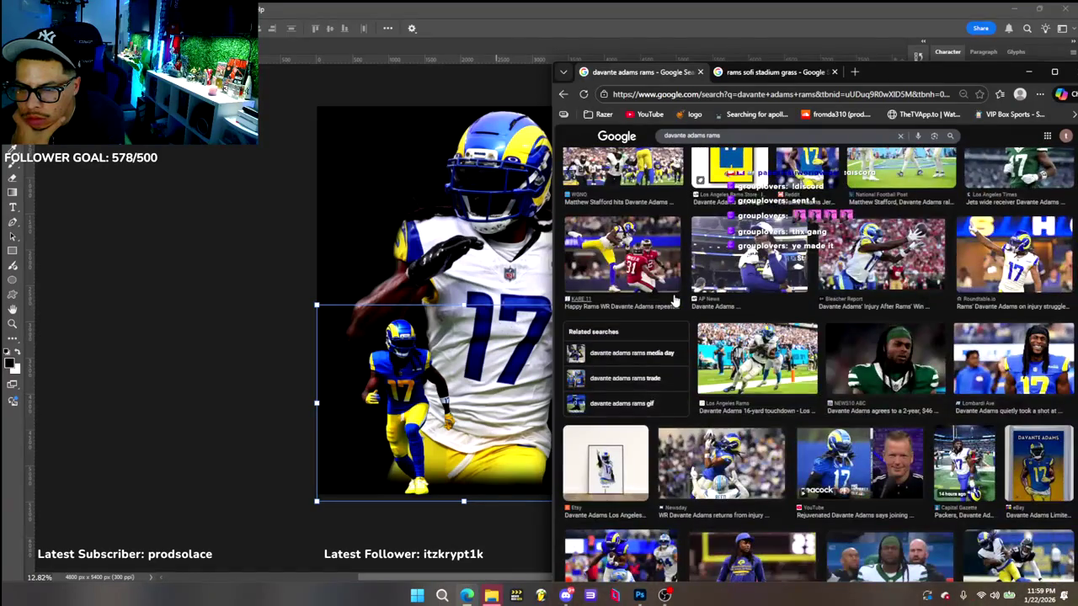
scroll(673, 300, down, 2)
scroll(674, 300, down, 1)
scroll(674, 300, down, 1)
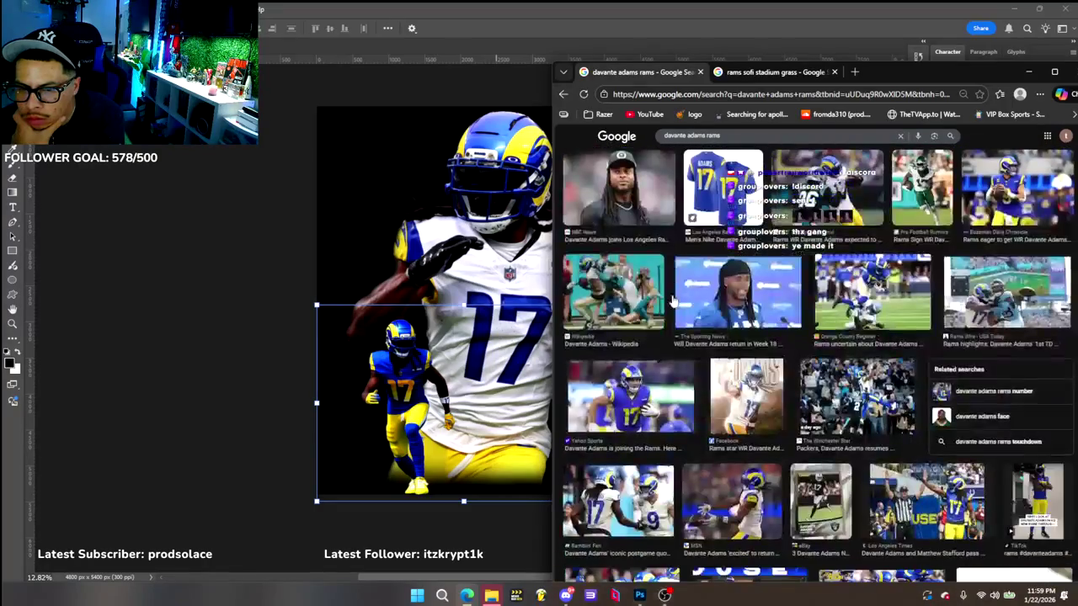
scroll(673, 300, down, 2)
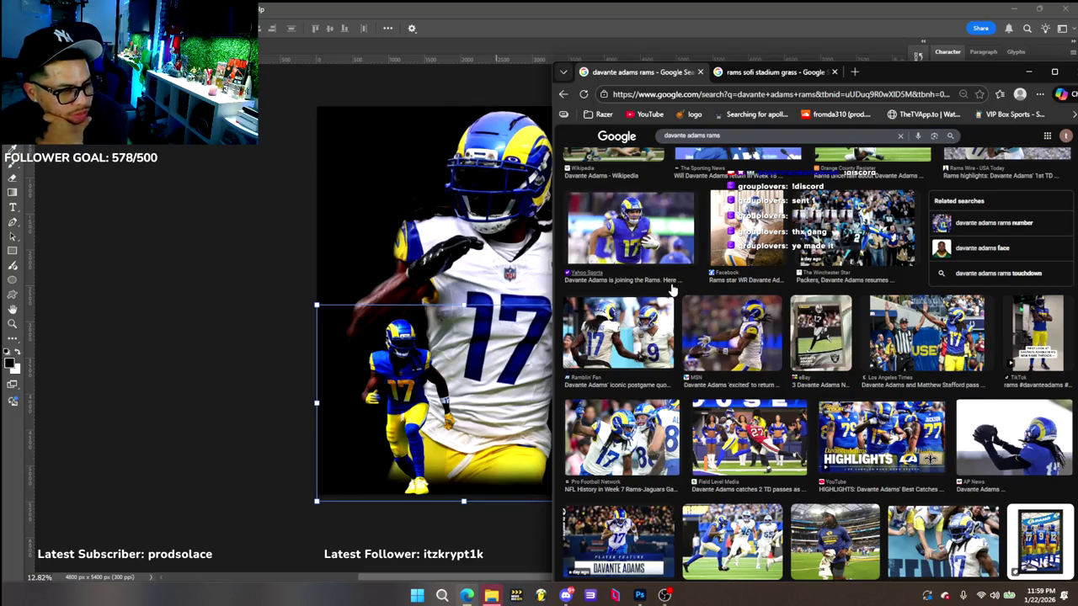
scroll(674, 290, down, 1)
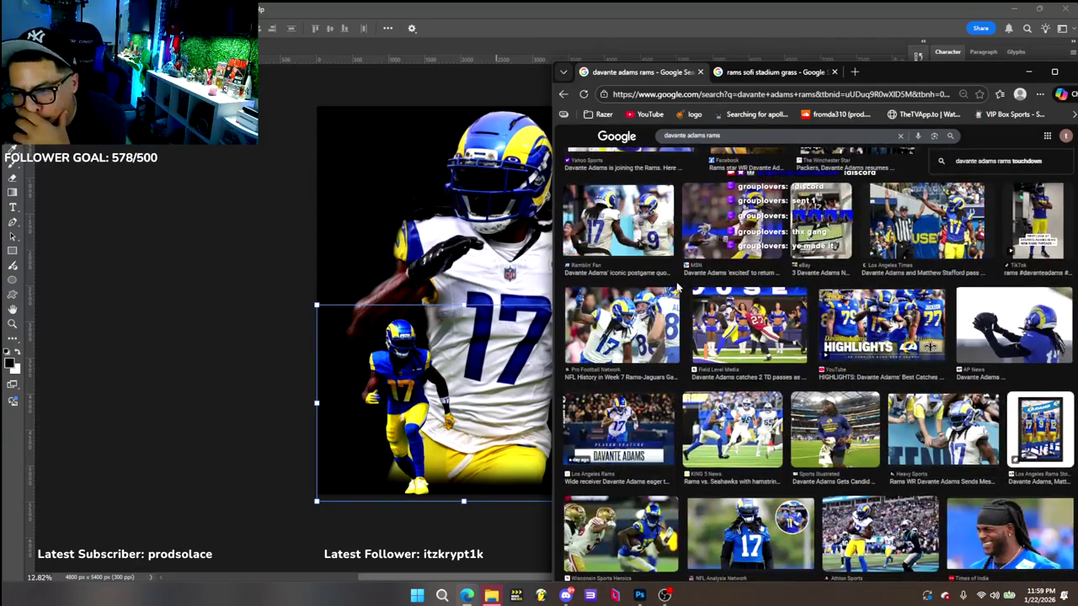
scroll(678, 288, down, 1)
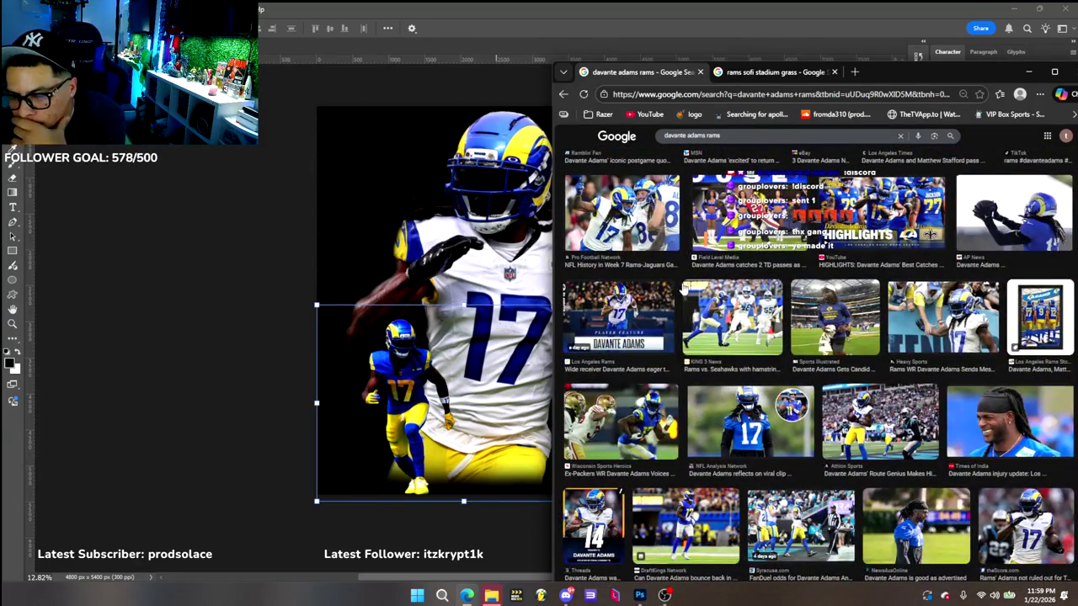
scroll(682, 288, down, 1)
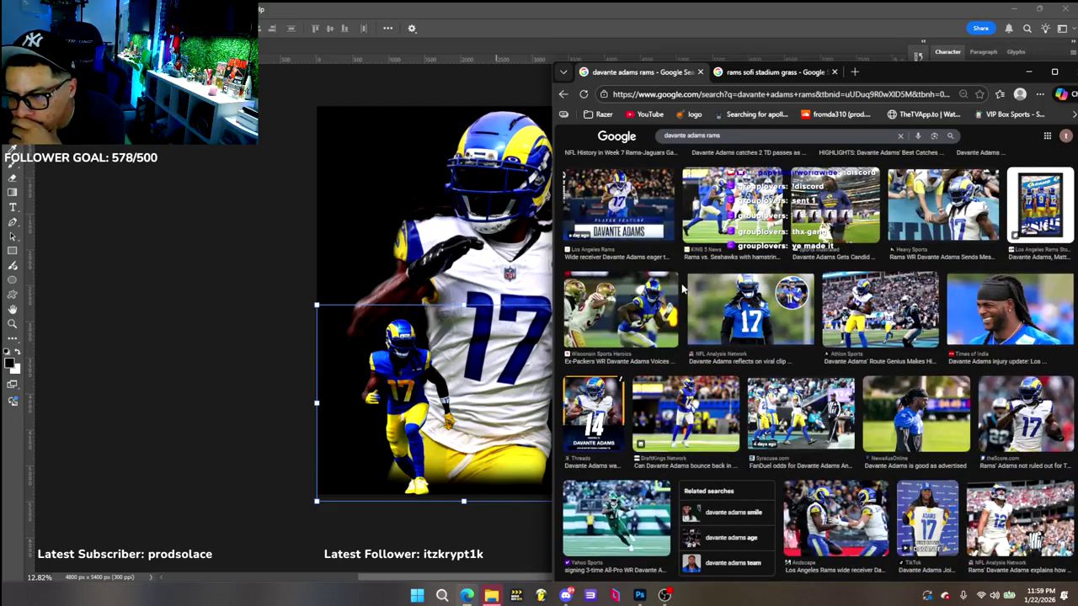
scroll(680, 289, up, 1)
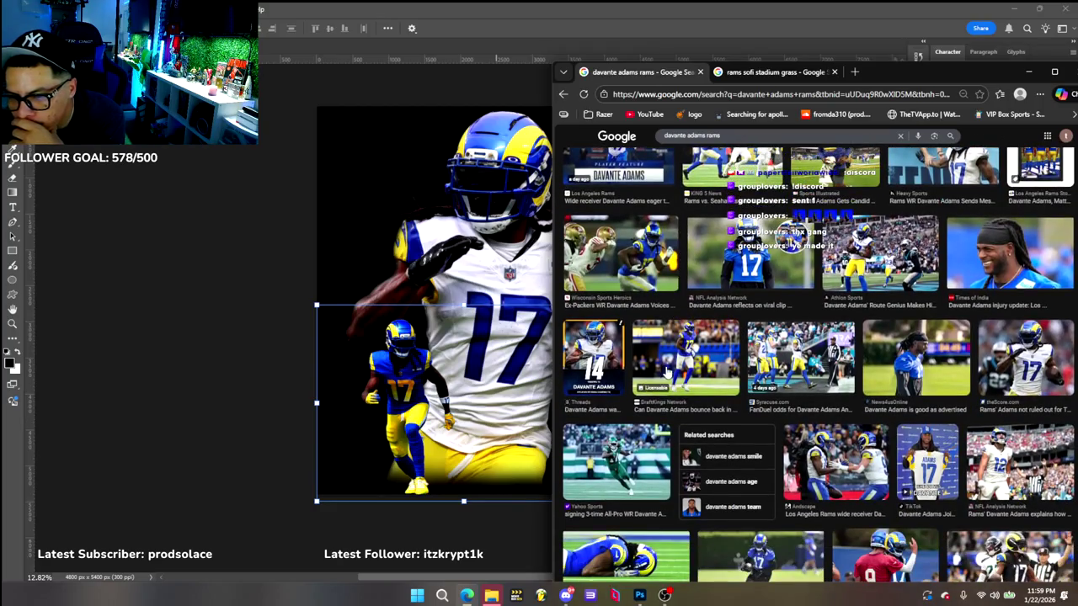
click(669, 371)
right_click(977, 221)
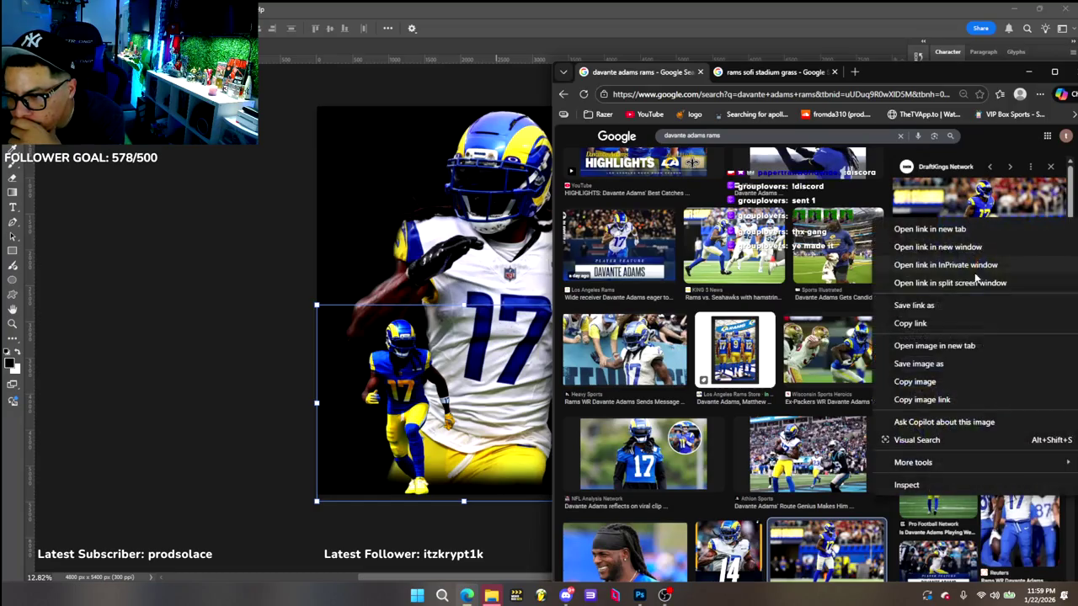
click(952, 377)
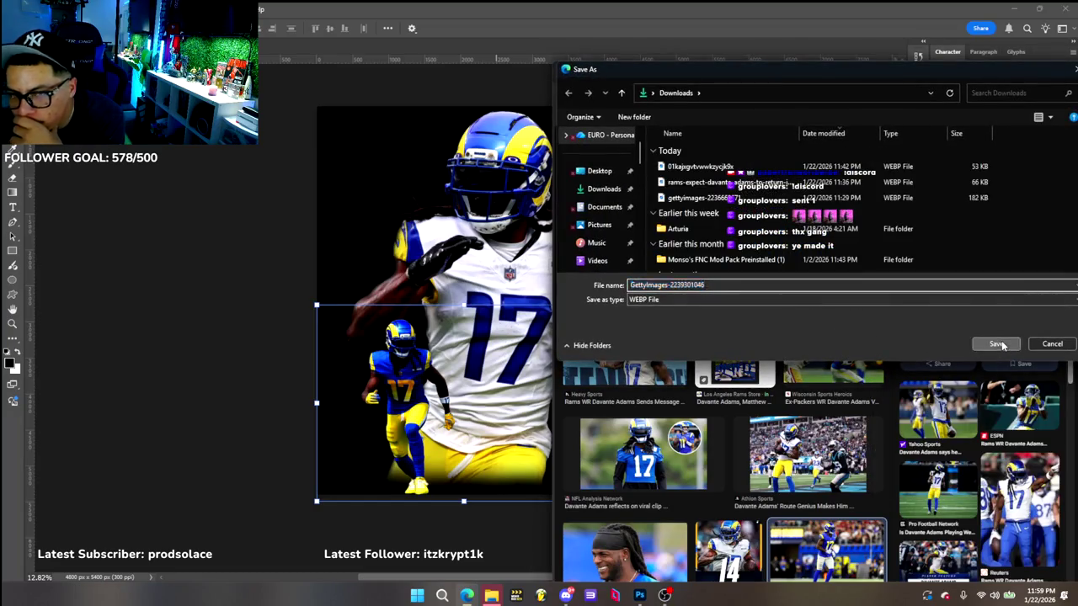
click(994, 347)
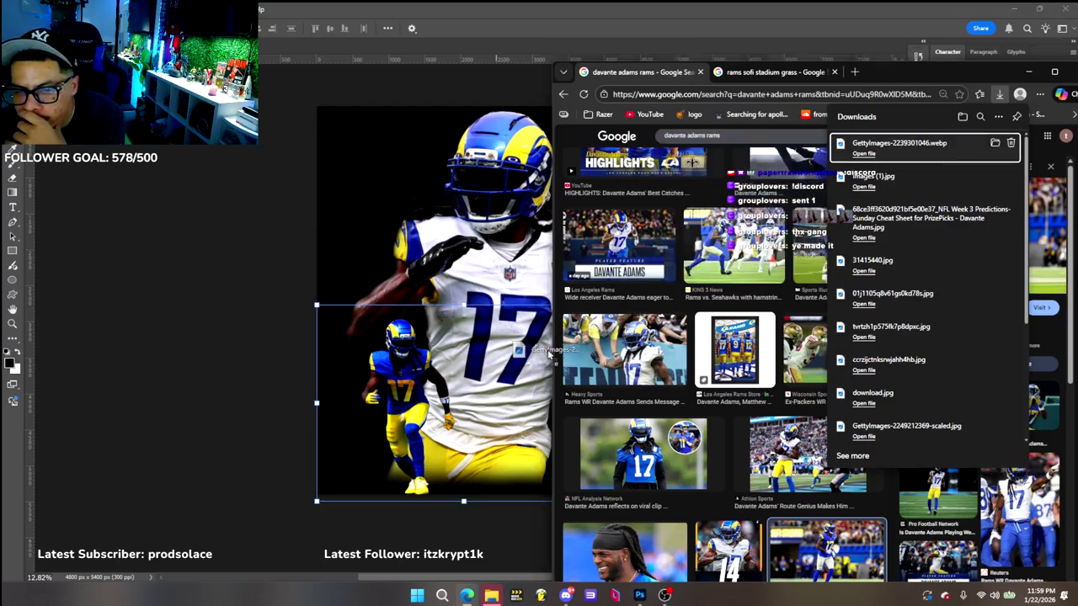
Place the Getty photo as a cut-out and shrink it to match the left figure
drag(896, 145, 506, 379)
click(544, 429)
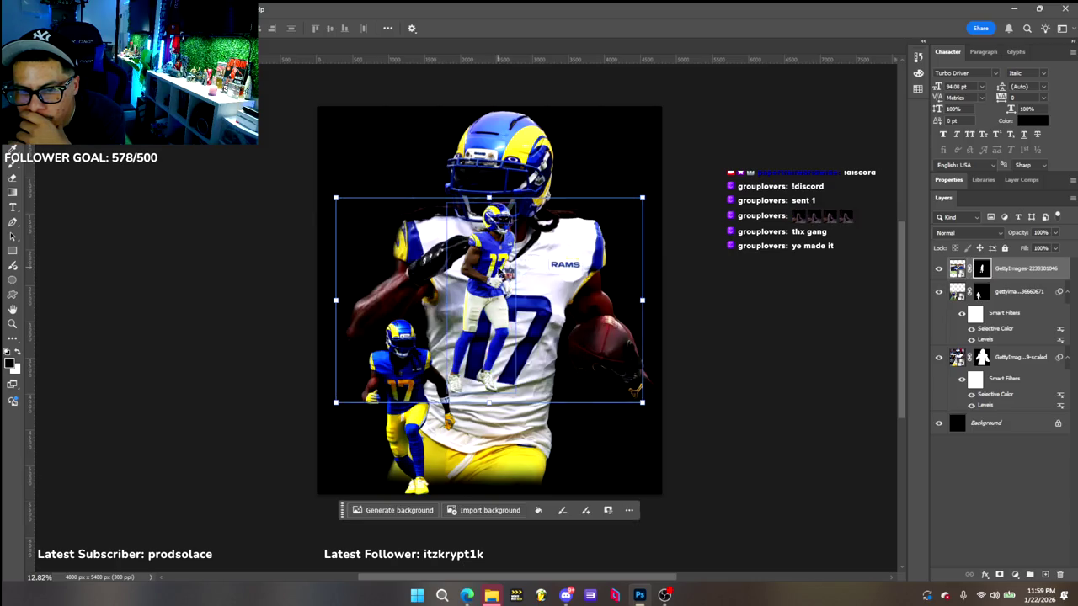
mouse_move(499, 270)
mouse_down()
mouse_move(604, 343)
mouse_move(590, 344)
mouse_up()
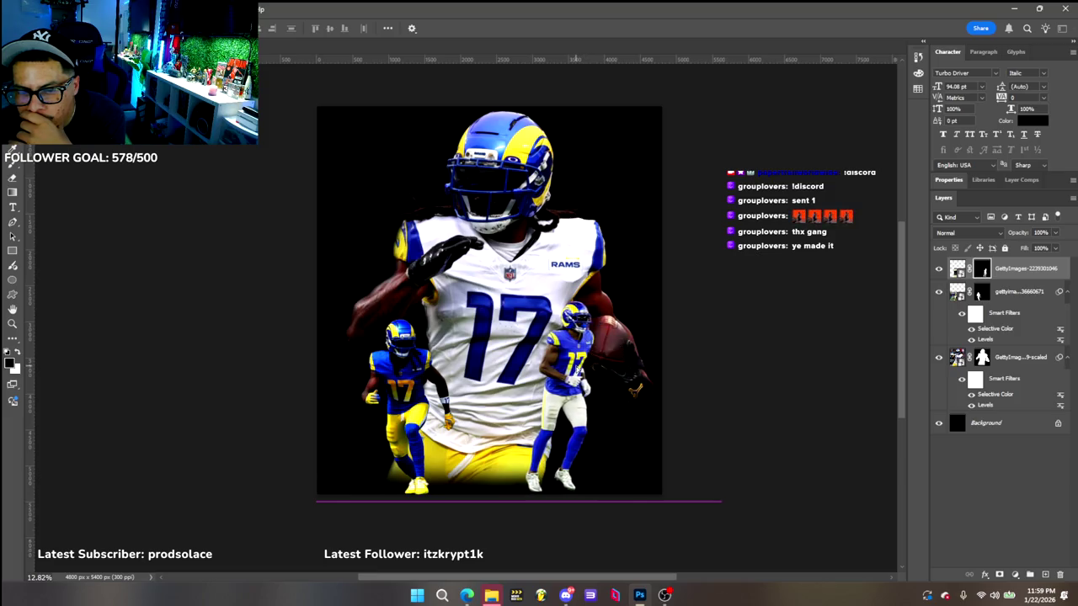
mouse_move(721, 292)
mouse_down()
mouse_move(666, 337)
mouse_move(697, 313)
mouse_up()
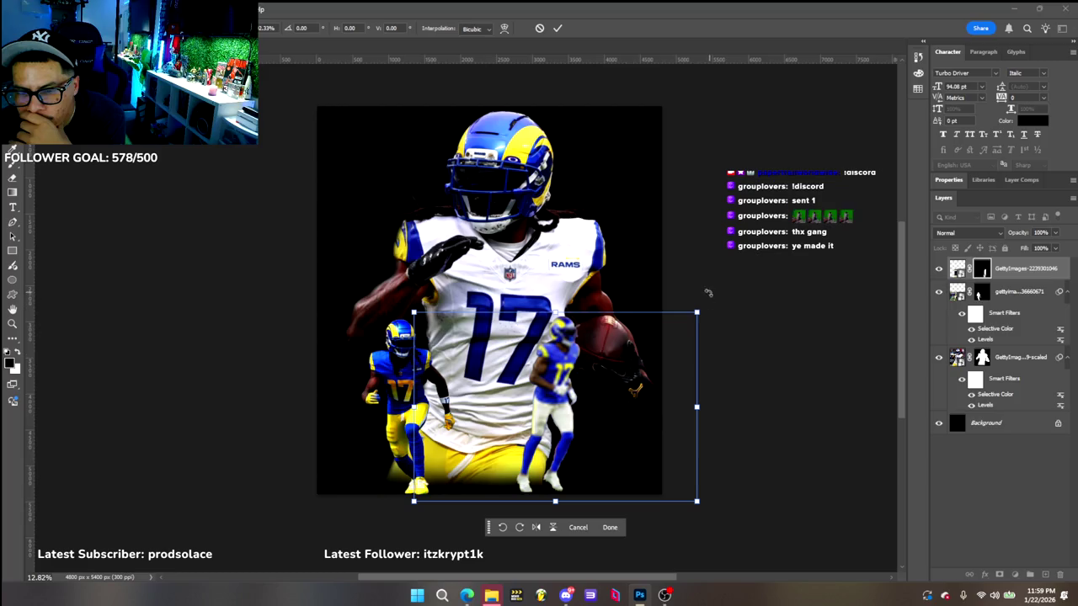
drag(695, 311, 693, 314)
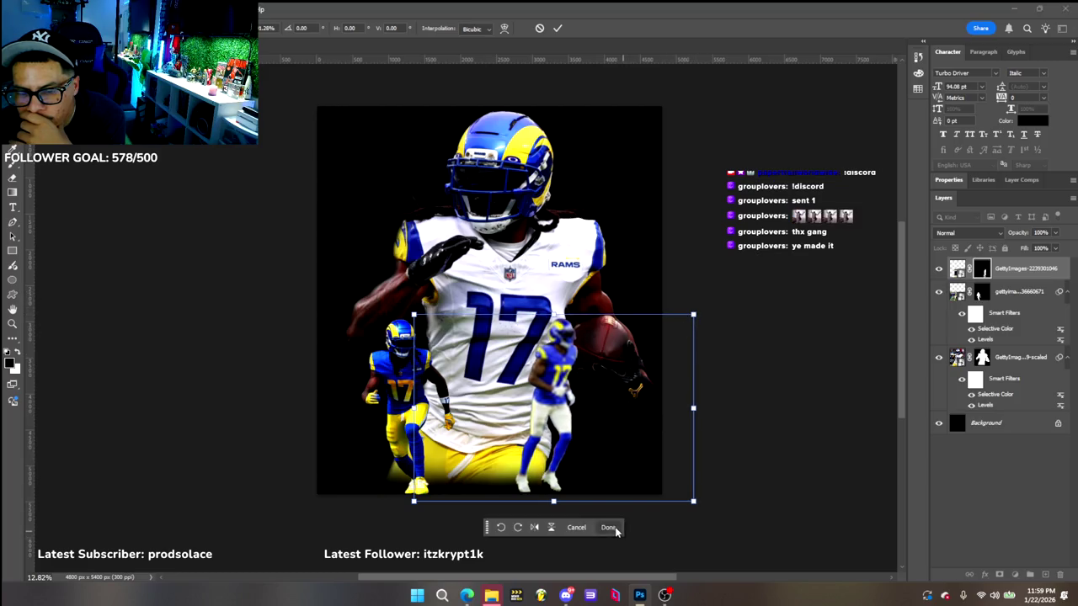
click(610, 527)
Position the small right player at the lower right, level with the left figure
drag(563, 349, 591, 348)
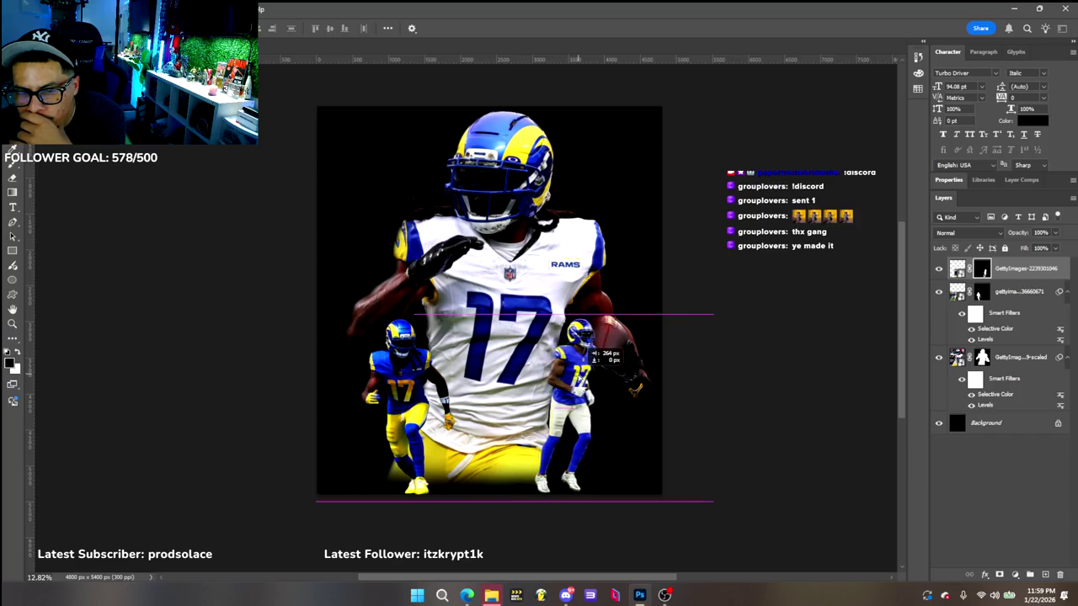
mouse_move(401, 362)
mouse_down()
mouse_move(412, 362)
mouse_move(403, 362)
mouse_up()
click(581, 383)
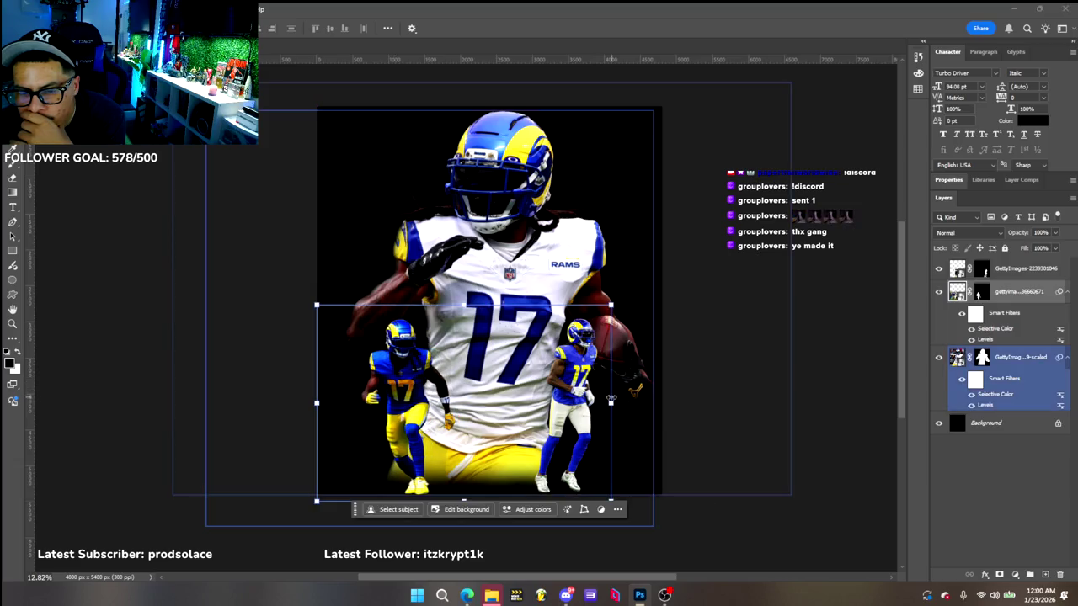
drag(581, 383, 587, 384)
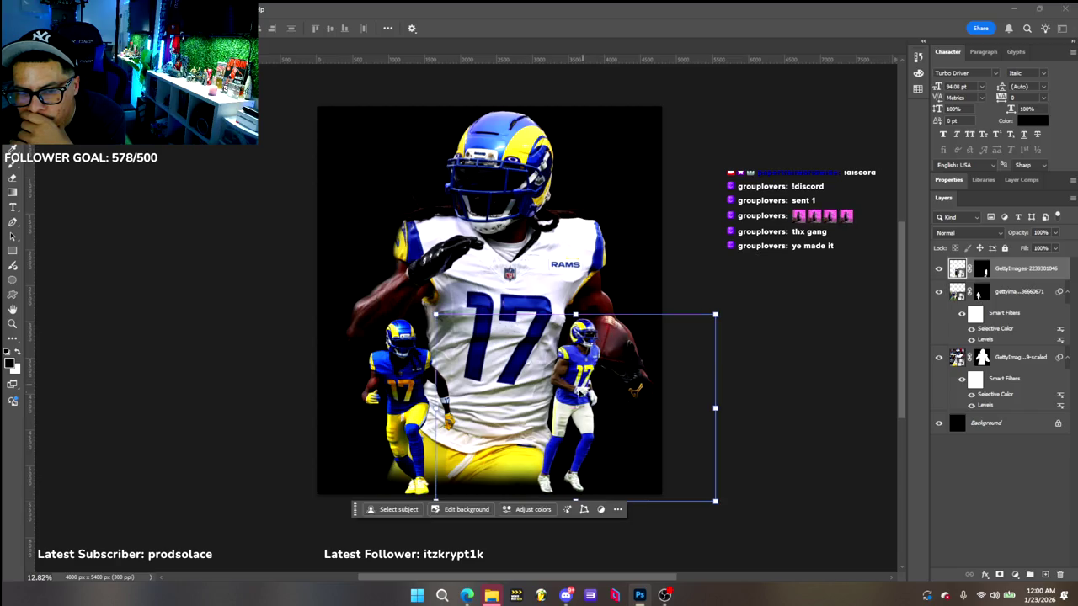
click(544, 371)
drag(594, 357, 595, 346)
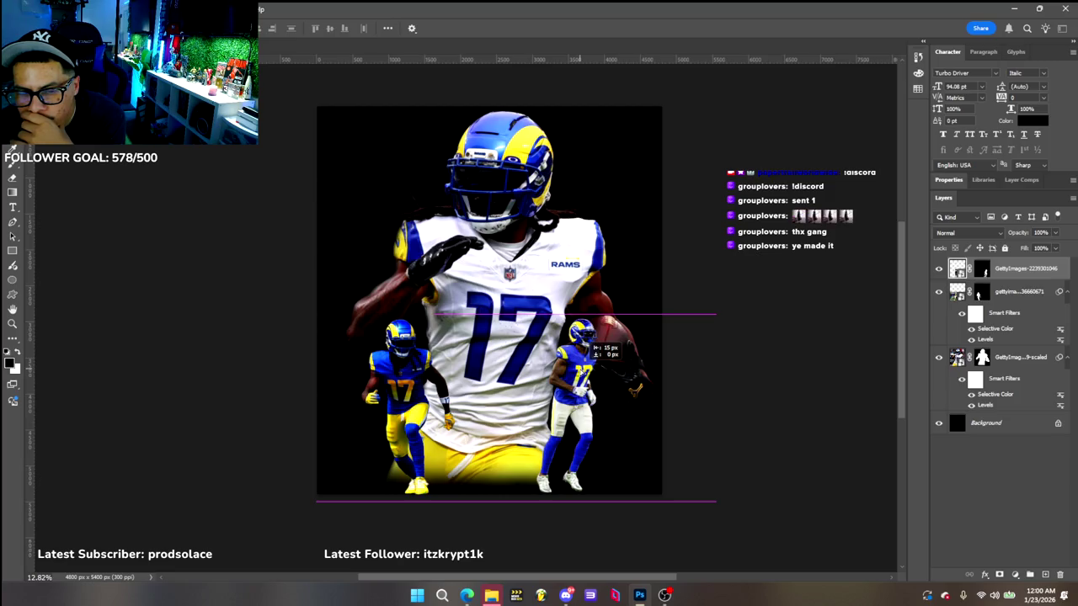
drag(593, 346, 594, 340)
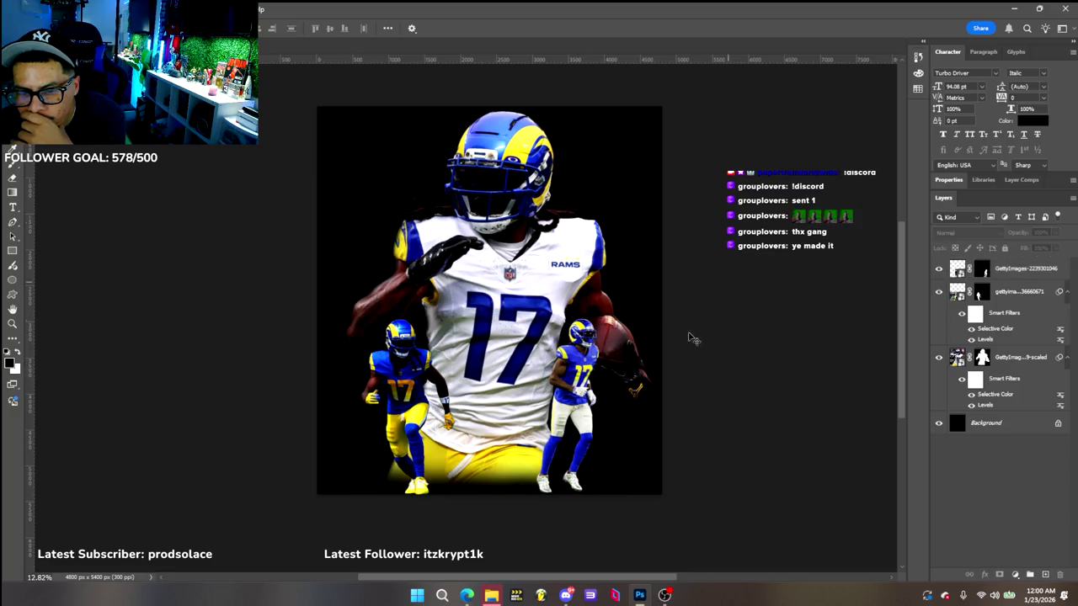
click(779, 136)
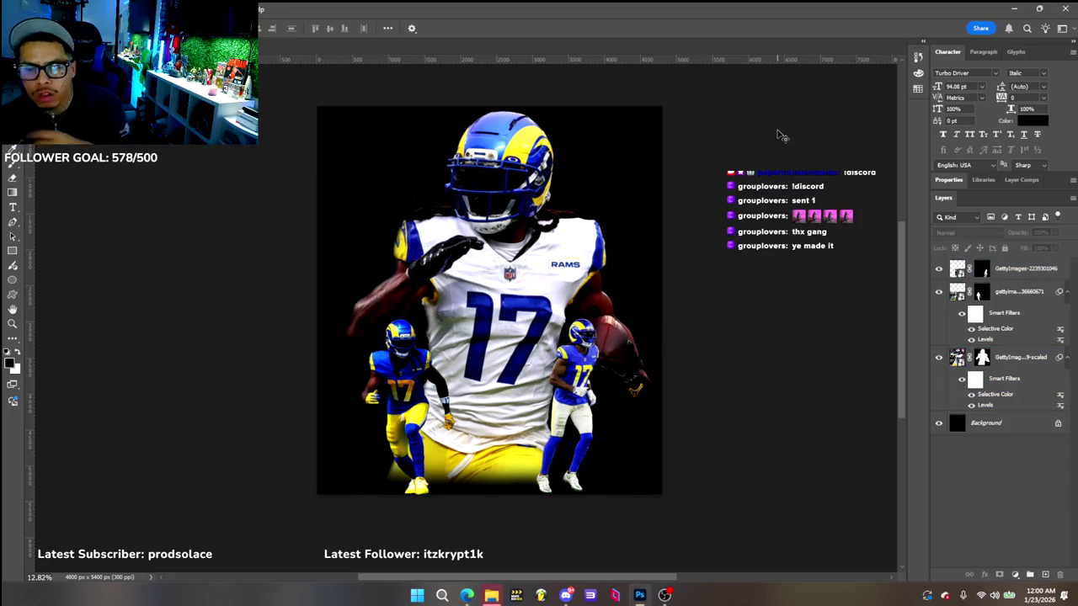
click(519, 364)
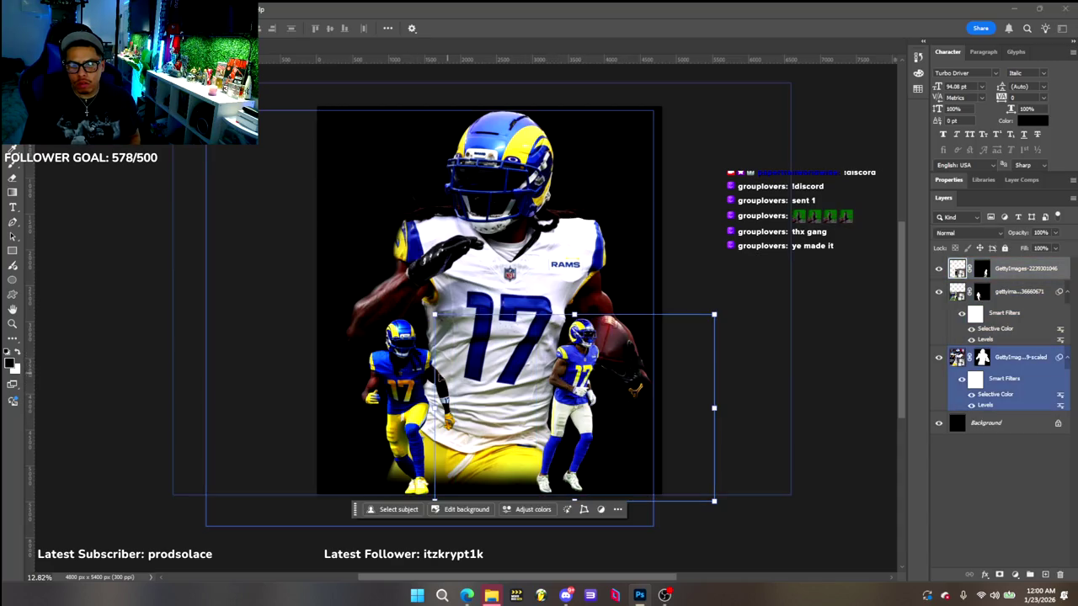
click(804, 145)
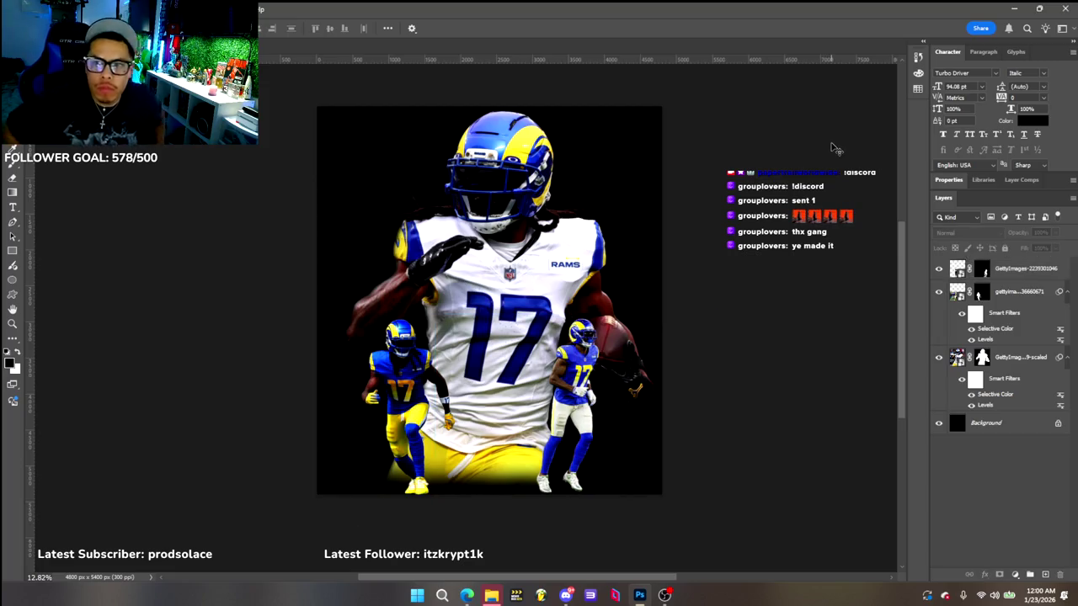
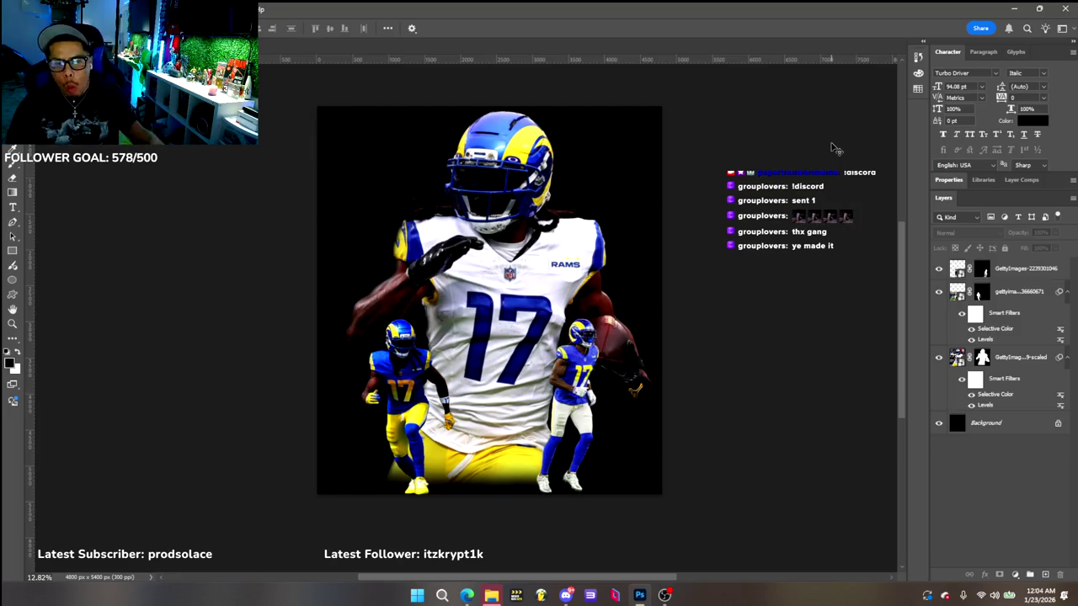
Re-edit the small players' Levels smart filter, raising its midtone from 0.79 to 1.03
click(416, 318)
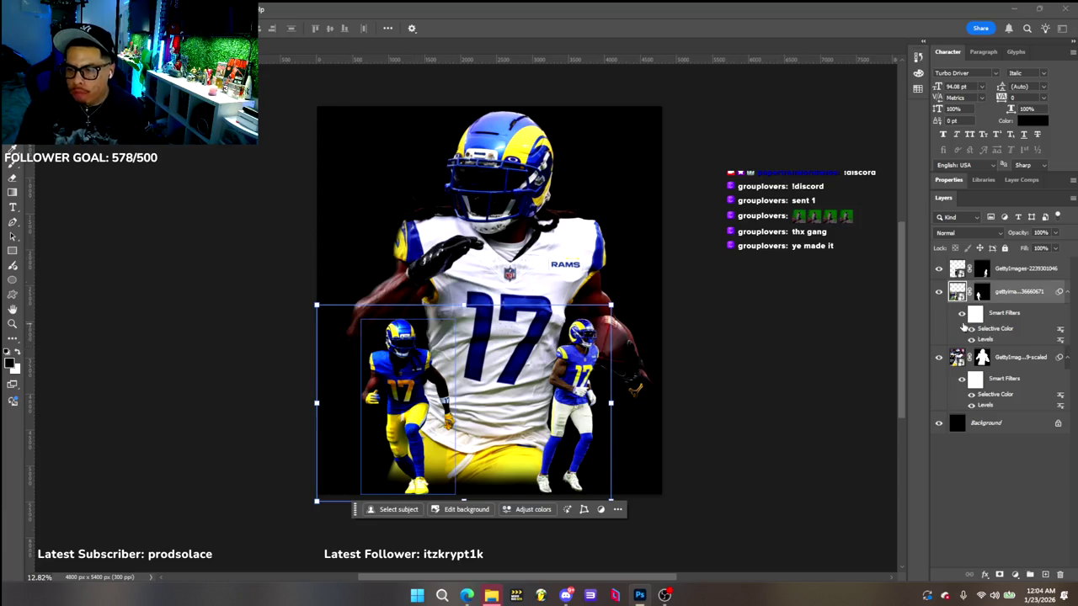
double_click(985, 340)
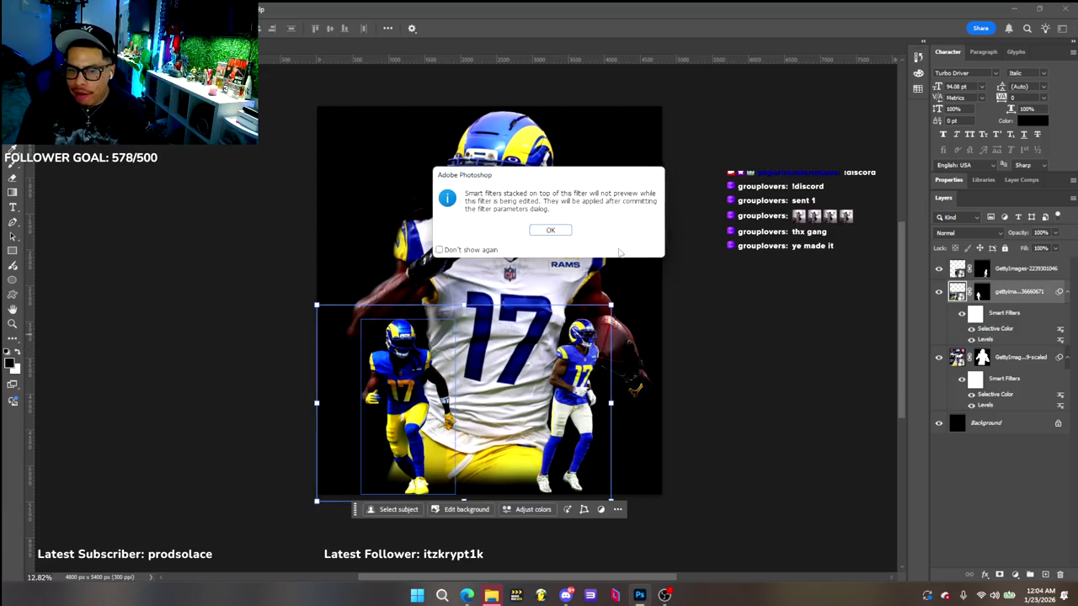
click(539, 233)
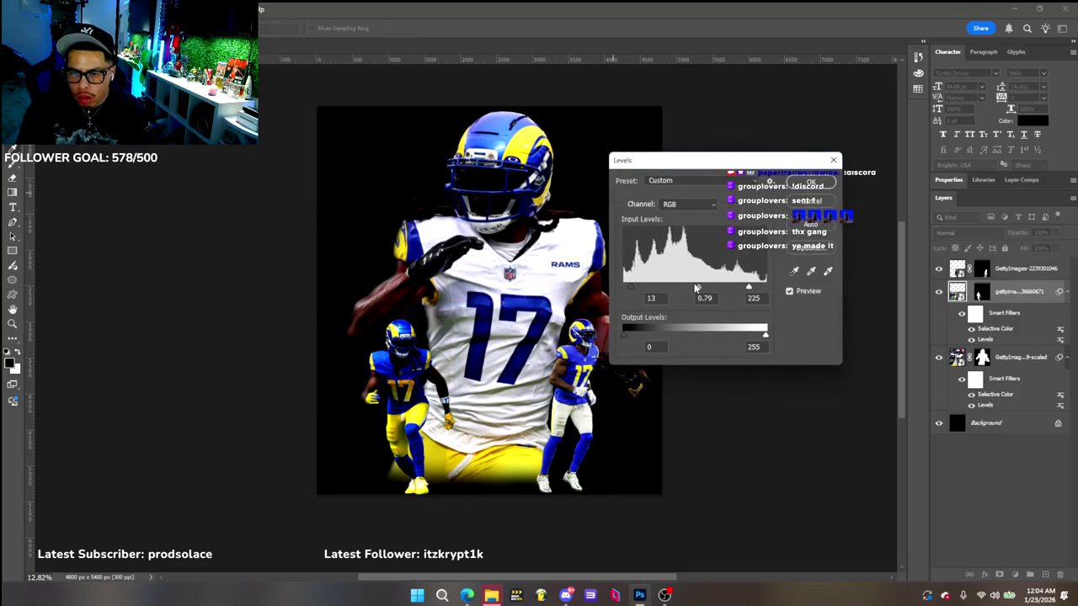
drag(698, 288, 689, 289)
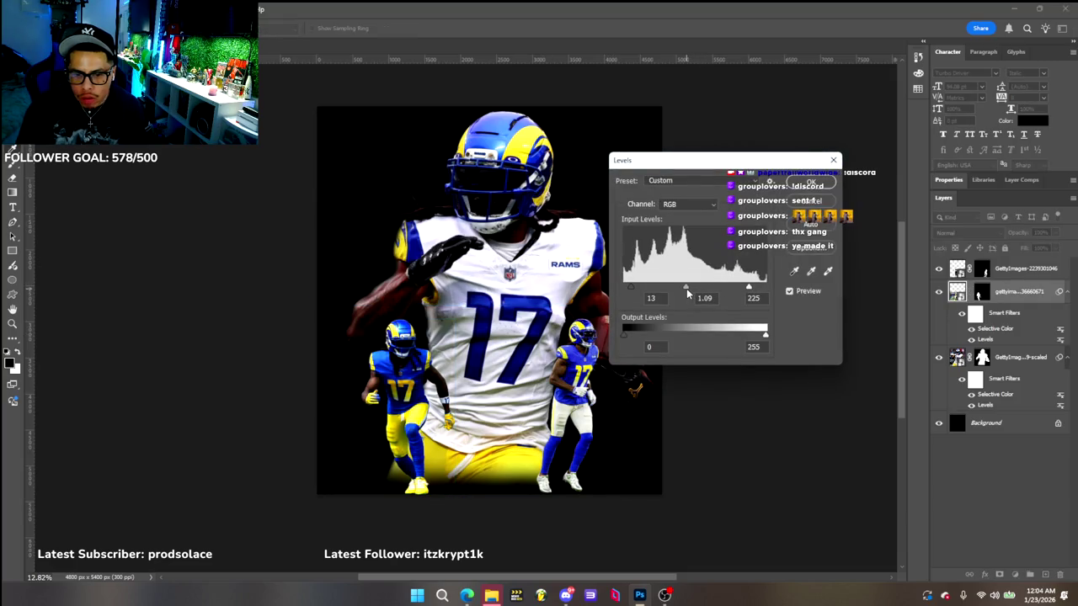
click(810, 182)
key(v)
click(617, 343)
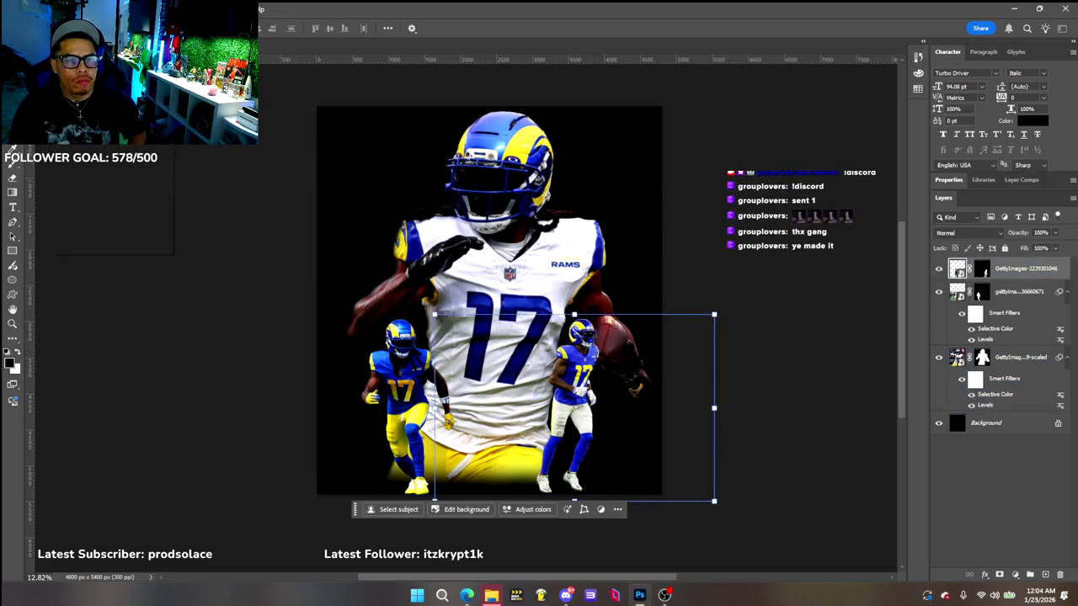
click(67, 9)
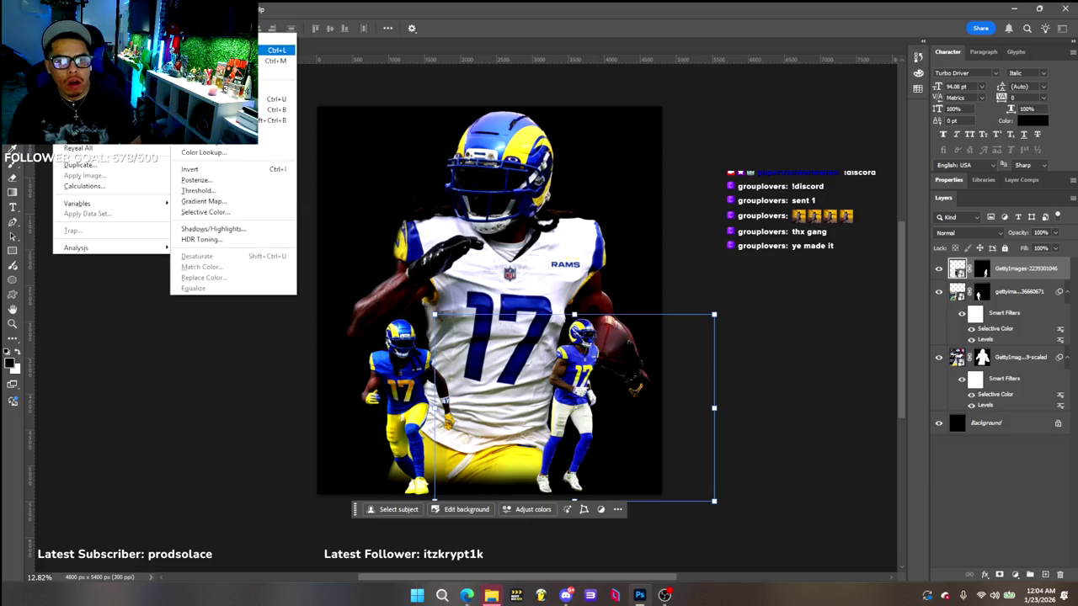
click(270, 50)
mouse_move(695, 288)
mouse_down()
mouse_move(684, 290)
mouse_move(712, 291)
mouse_up()
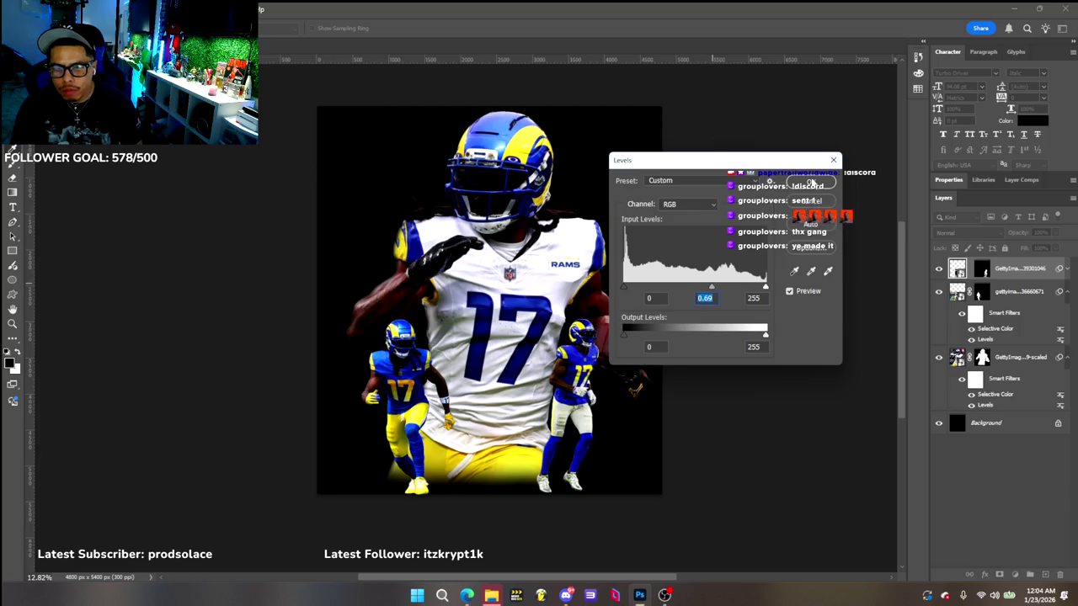
click(811, 182)
click(723, 283)
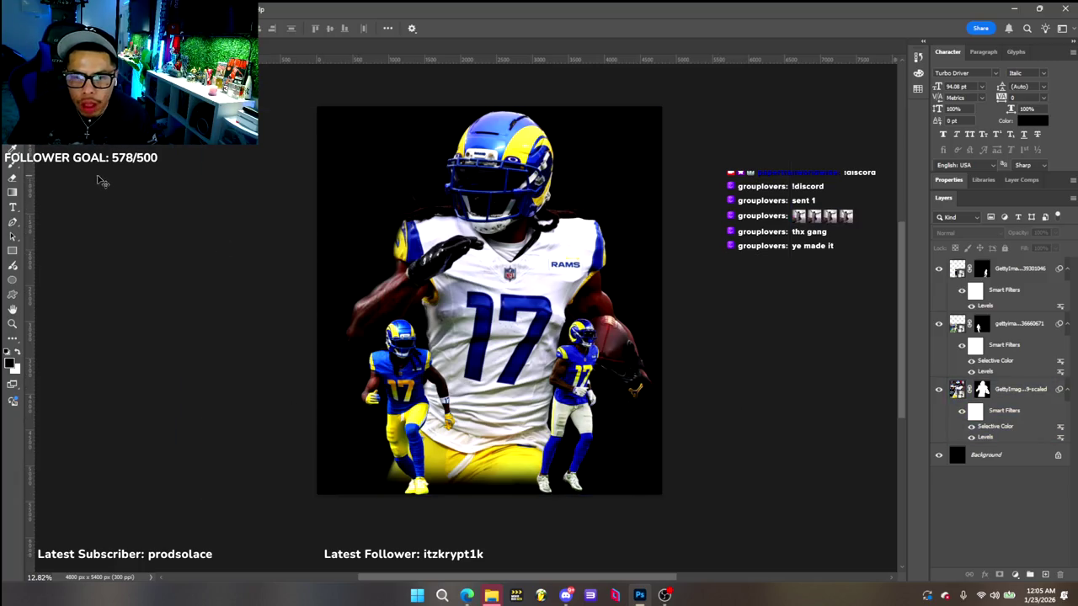
click(459, 595)
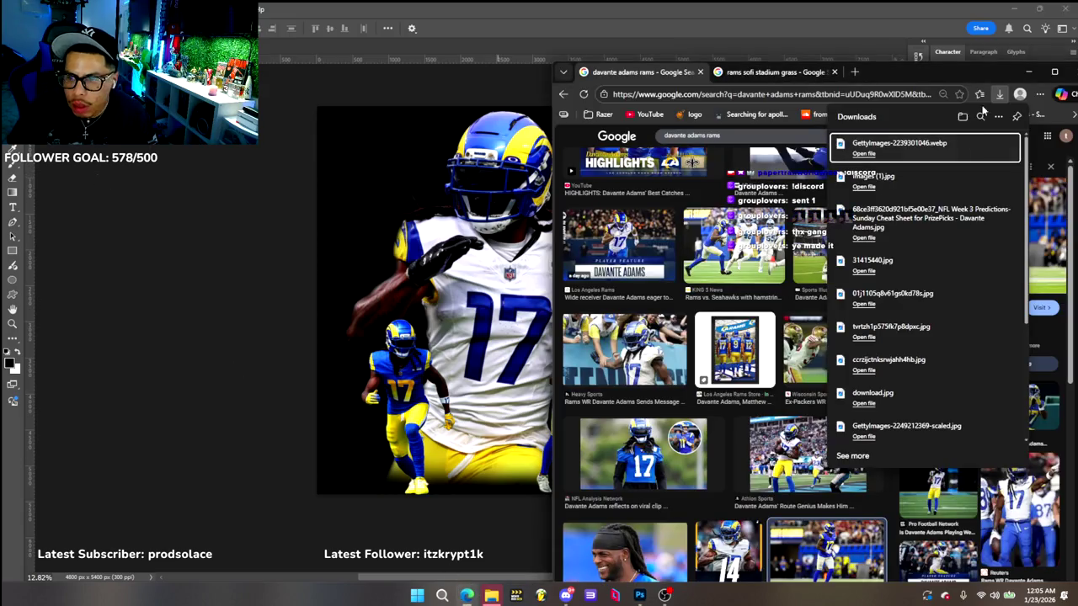
Close the downloads list and scroll further through the davante adams rams image results
click(921, 71)
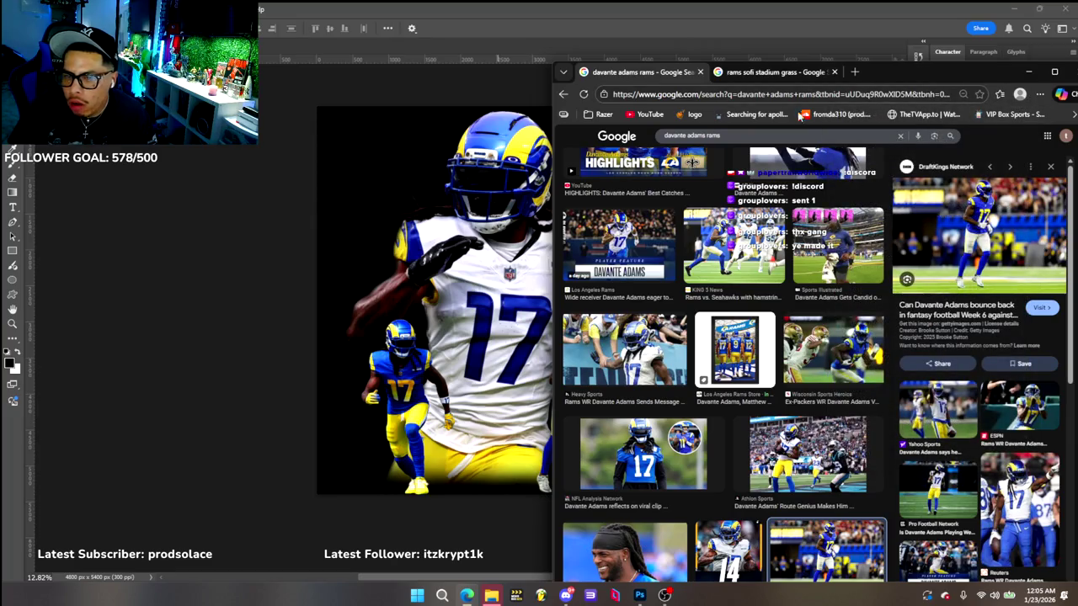
scroll(709, 259, up, 2)
click(177, 229)
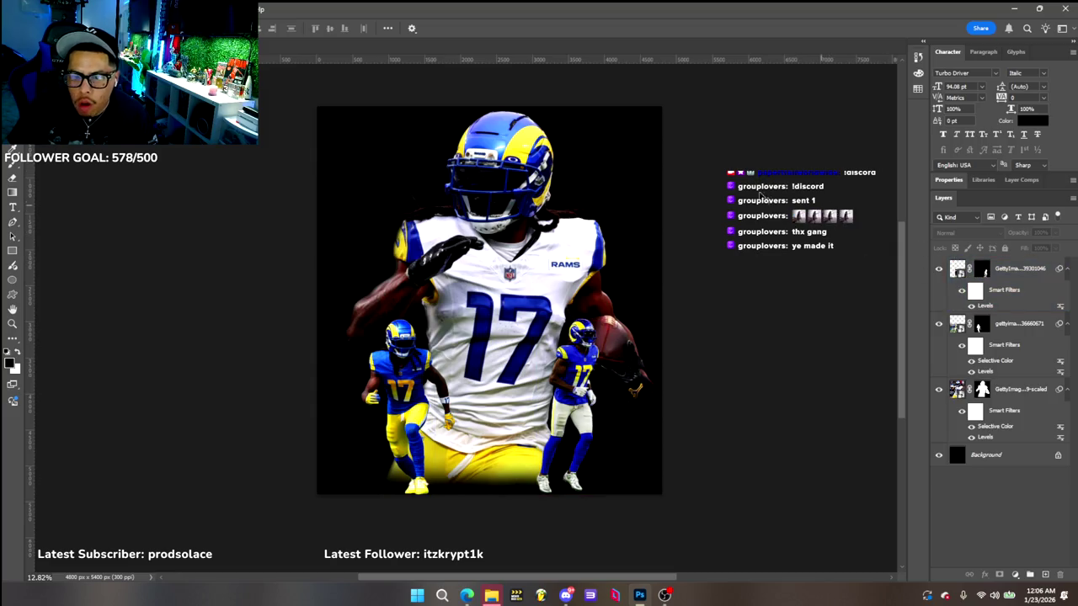
click(466, 596)
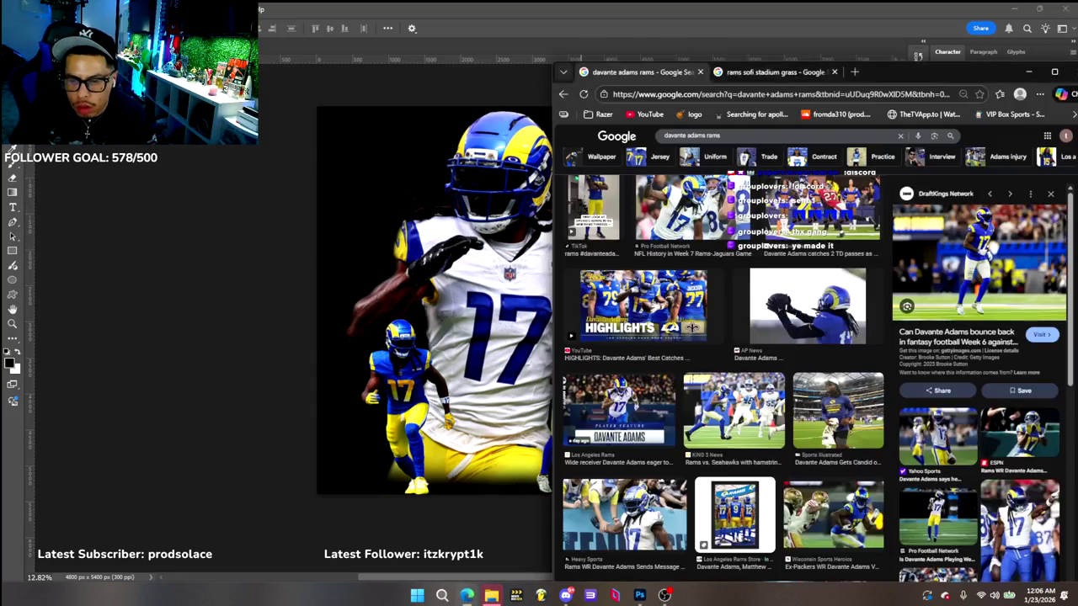
scroll(643, 375, down, 2)
scroll(643, 375, down, 3)
scroll(643, 376, down, 3)
scroll(643, 376, down, 2)
scroll(661, 373, down, 1)
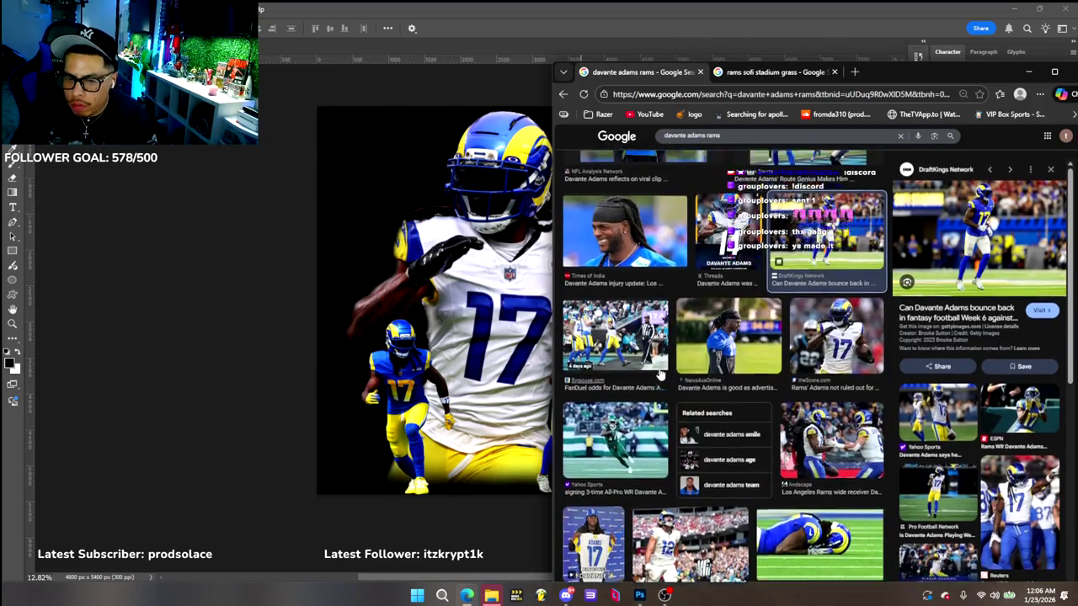
scroll(661, 373, down, 3)
Replace the search text with 'rams stadium'
click(655, 136)
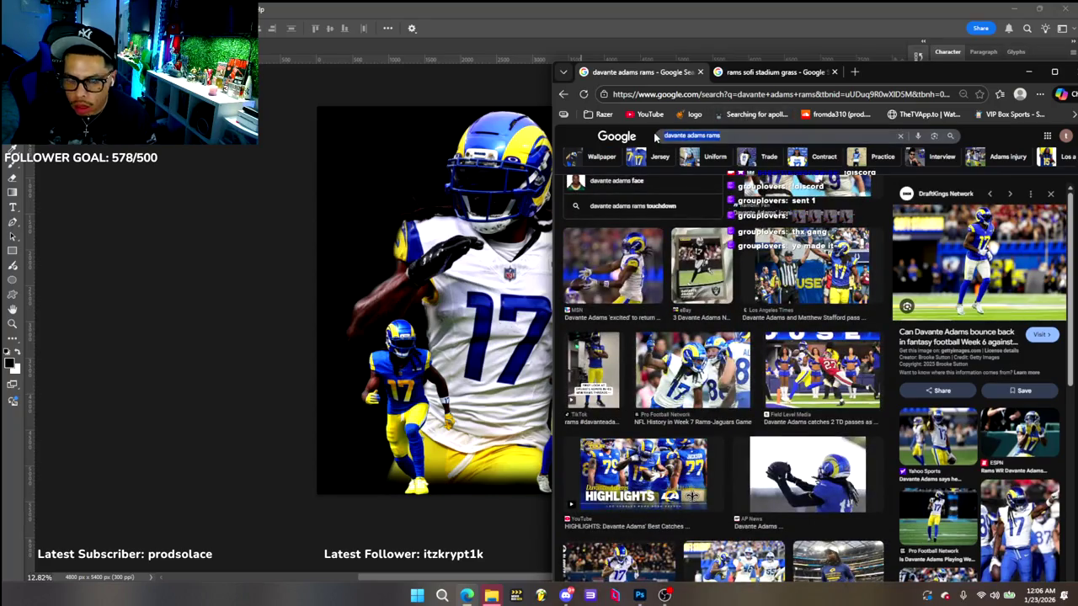
key(ctrl+a)
text(rams stadium)
key(Return)
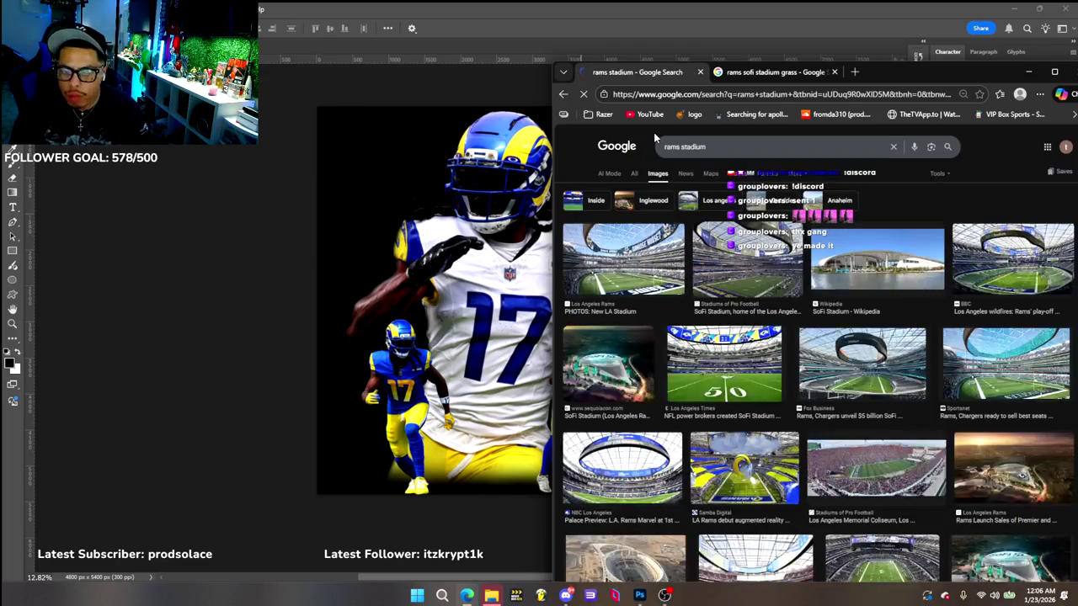
scroll(786, 421, down, 3)
scroll(786, 421, down, 2)
scroll(786, 421, down, 2)
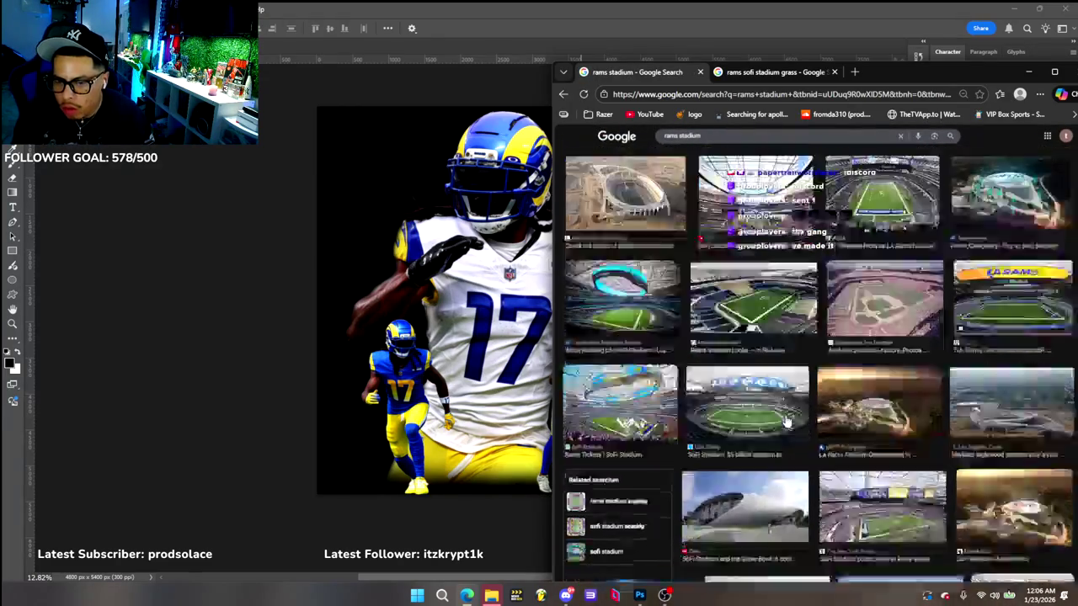
scroll(785, 421, down, 2)
scroll(786, 421, down, 2)
scroll(788, 421, down, 2)
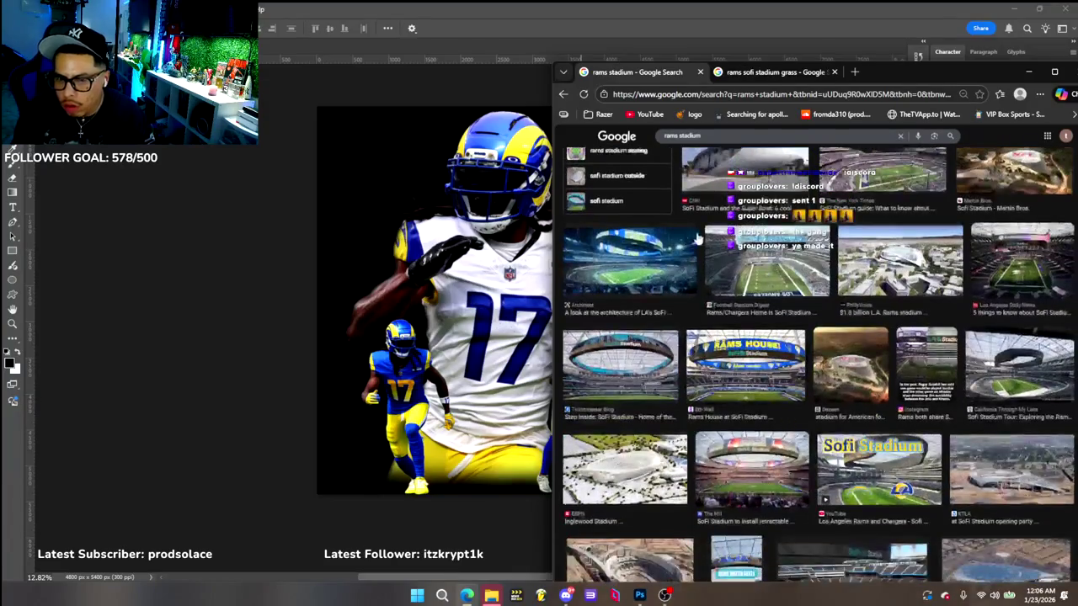
click(724, 138)
text(grass)
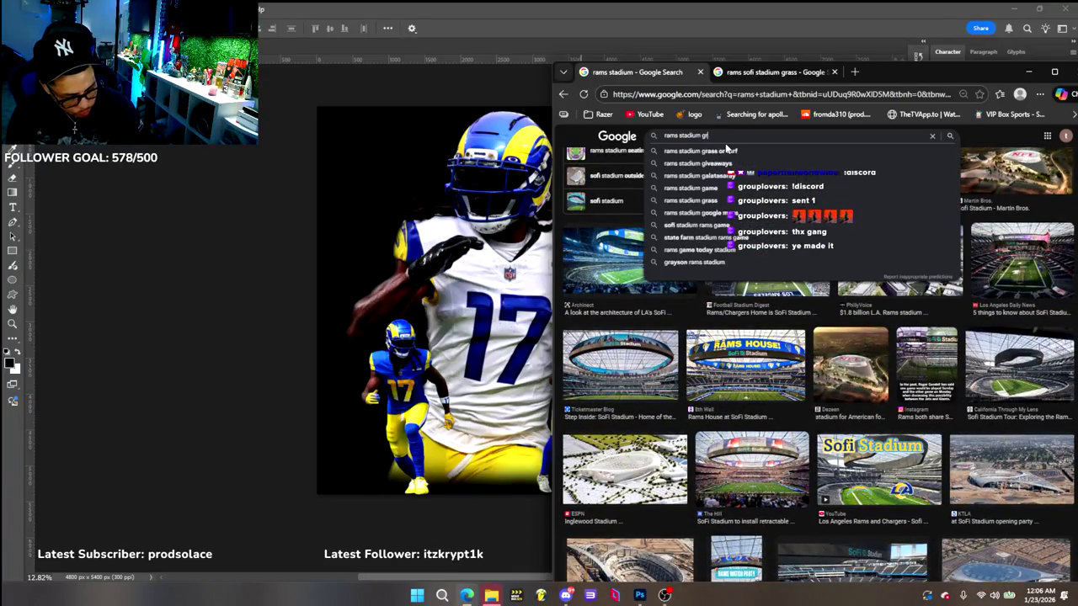
key(Return)
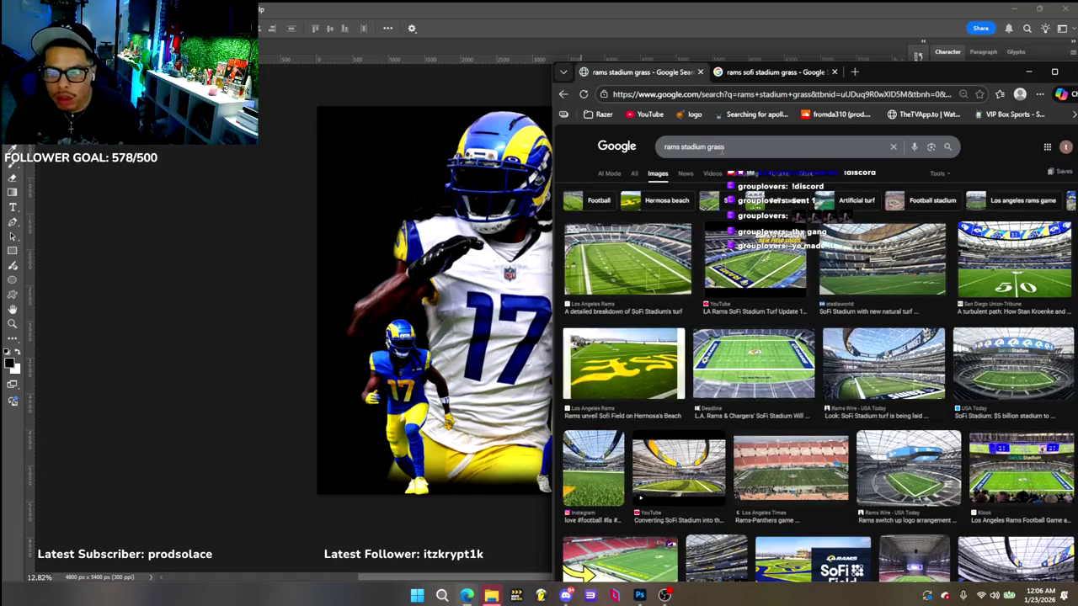
scroll(633, 266, down, 1)
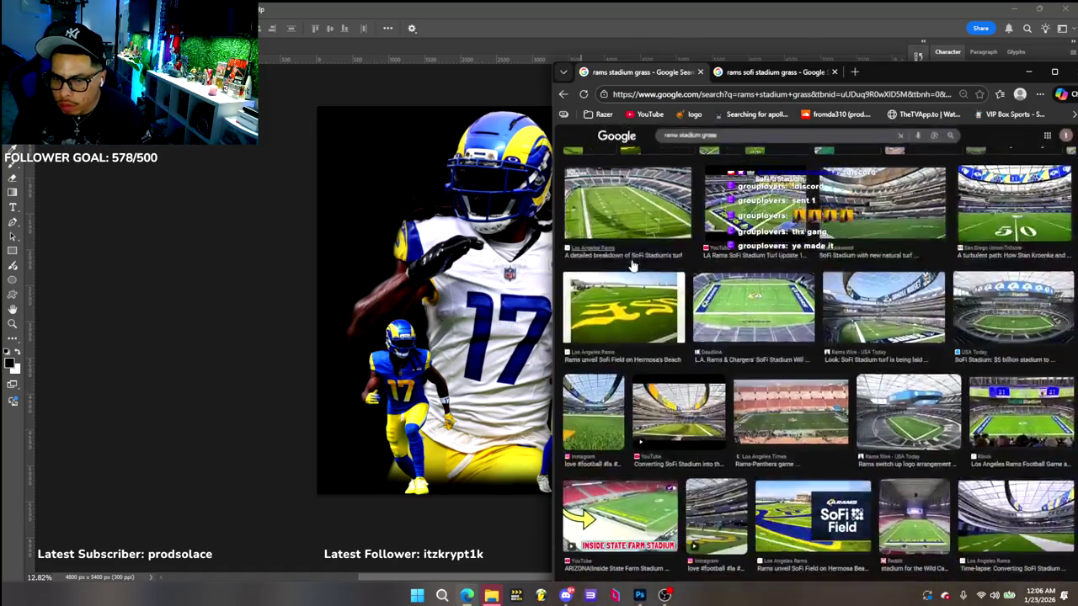
scroll(671, 311, up, 1)
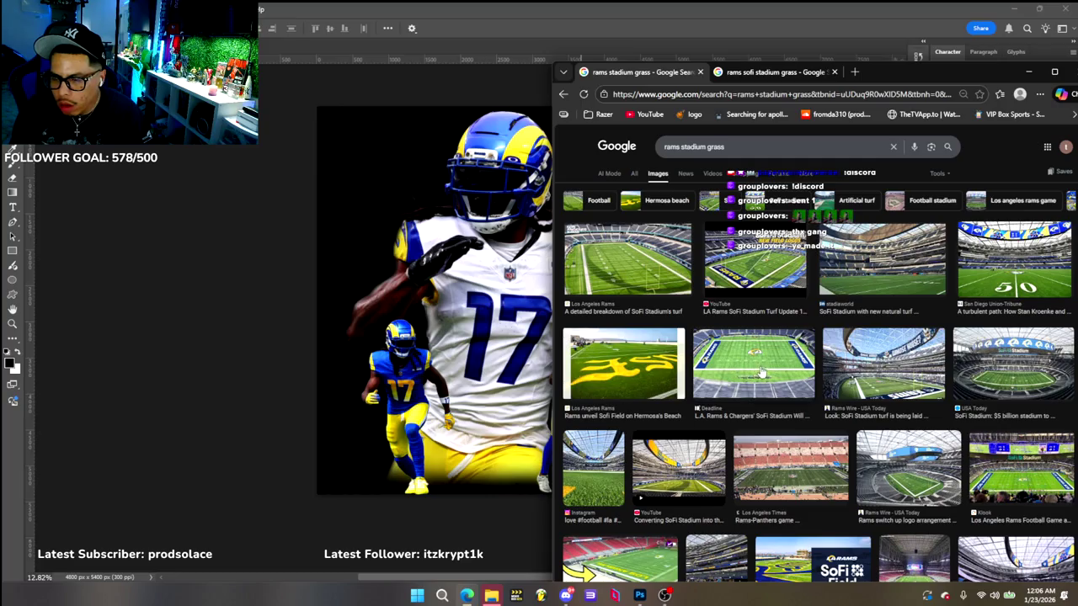
click(761, 372)
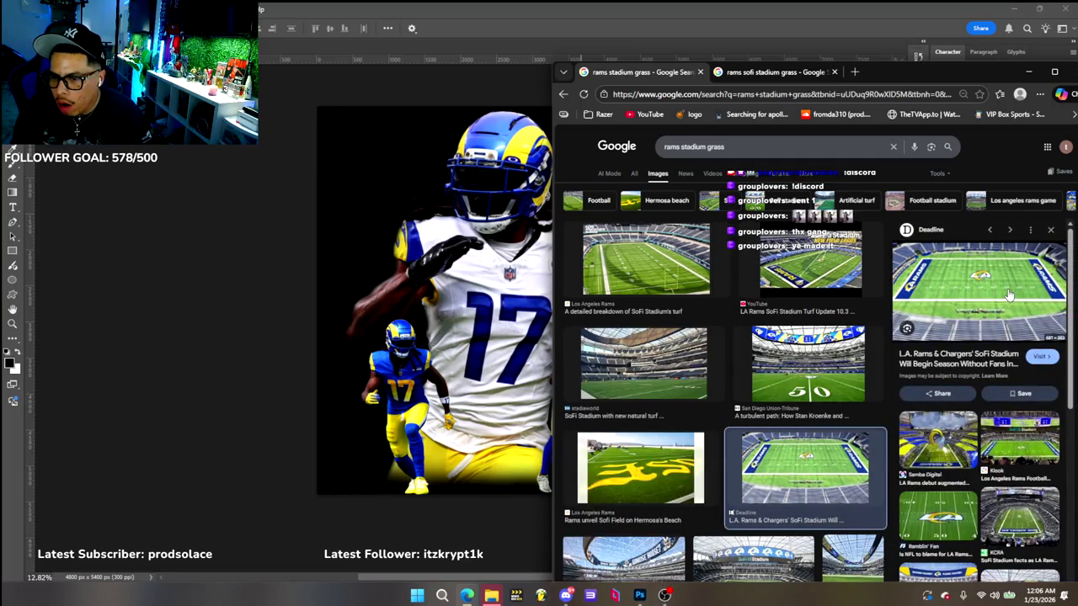
click(563, 93)
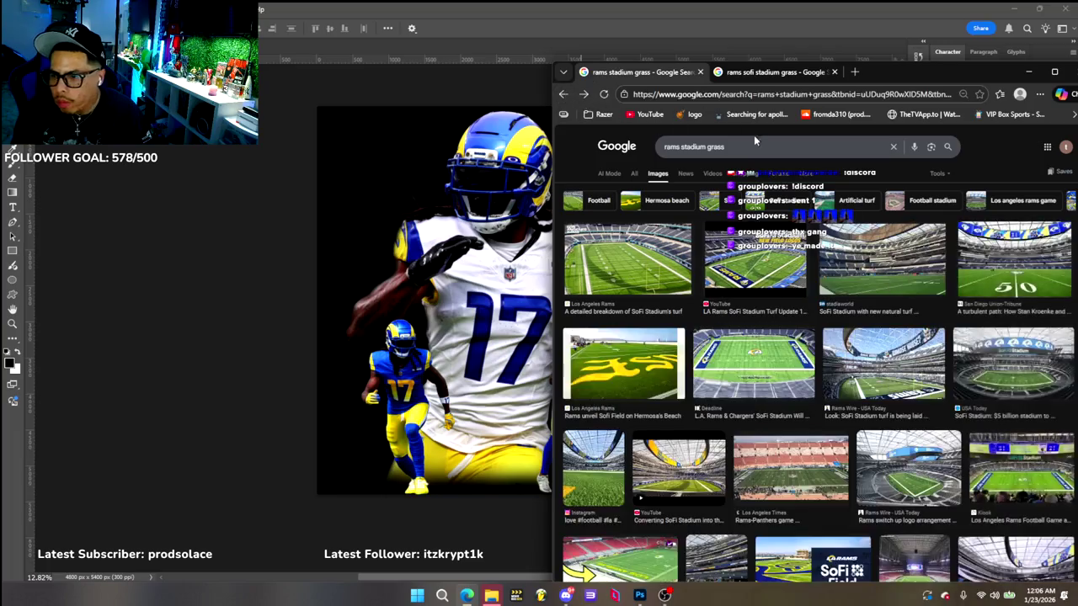
scroll(860, 330, down, 2)
scroll(860, 330, down, 2)
scroll(861, 333, down, 1)
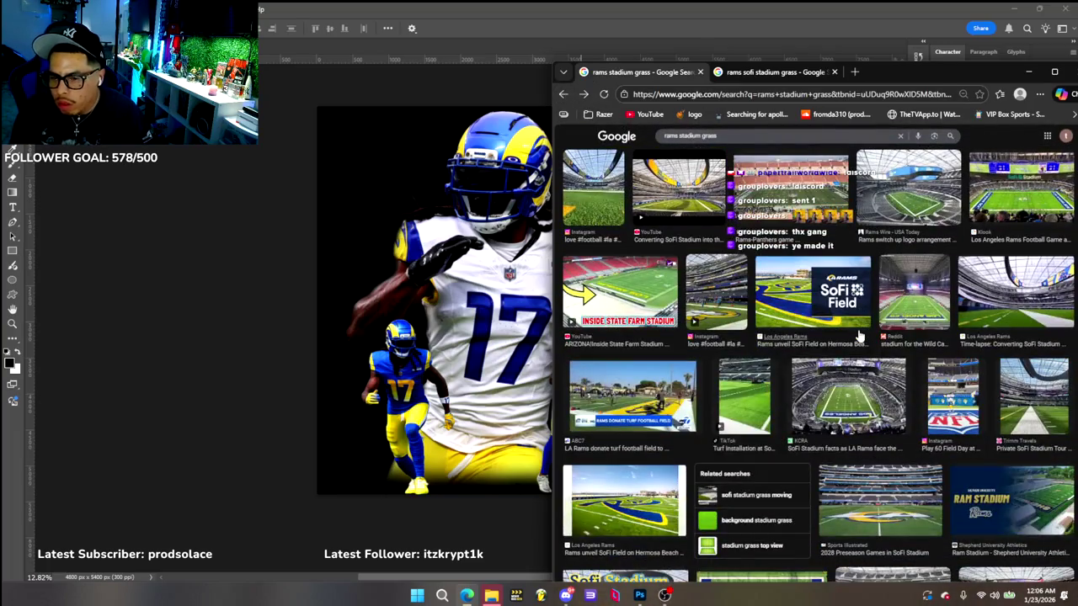
scroll(860, 337, down, 2)
scroll(859, 337, down, 3)
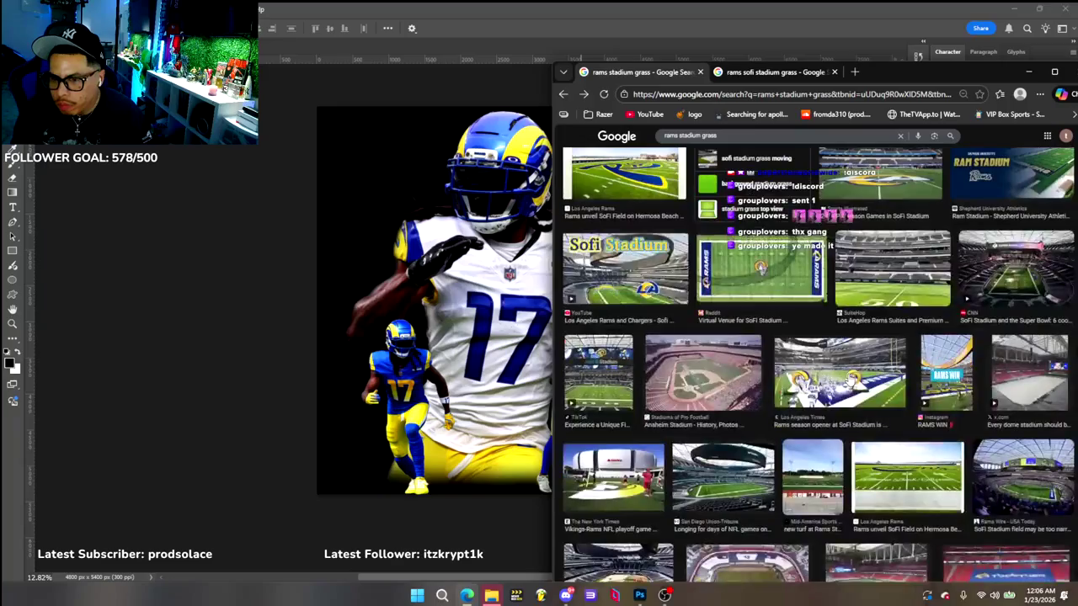
click(776, 263)
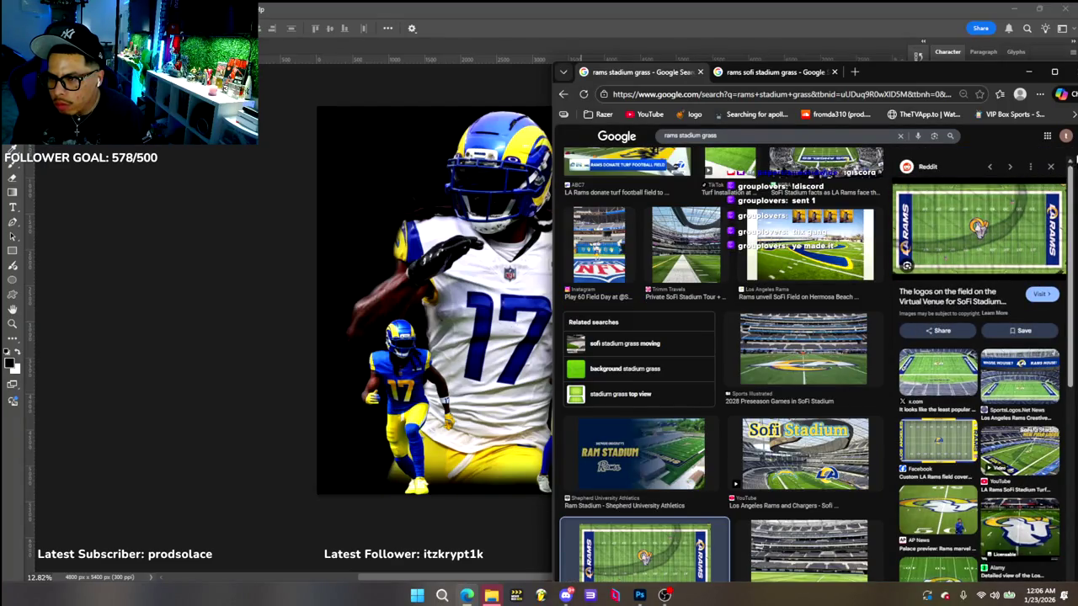
click(1048, 169)
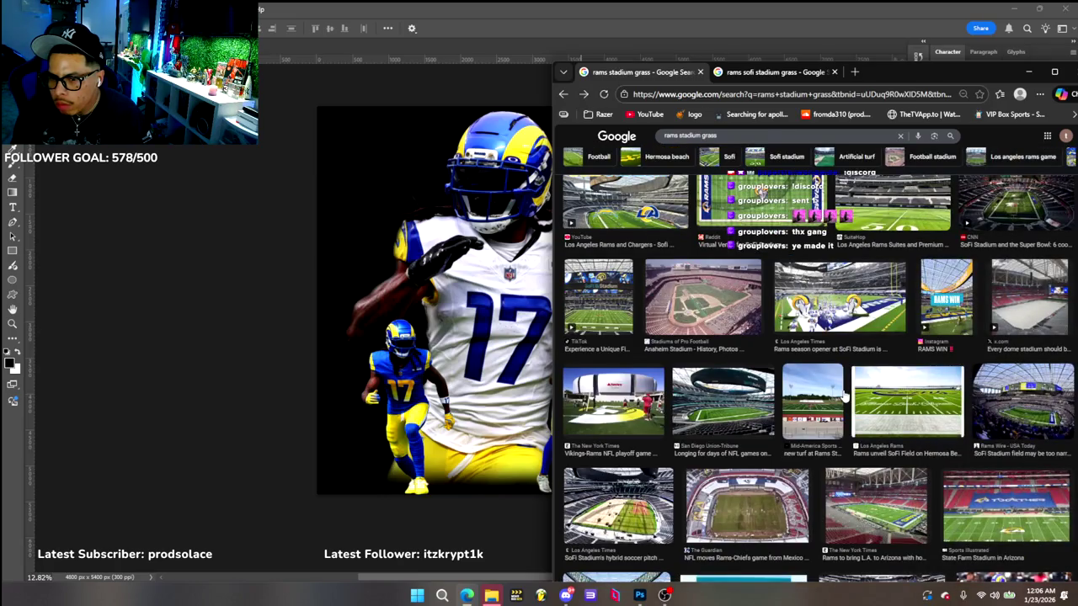
scroll(845, 396, down, 3)
scroll(844, 395, down, 2)
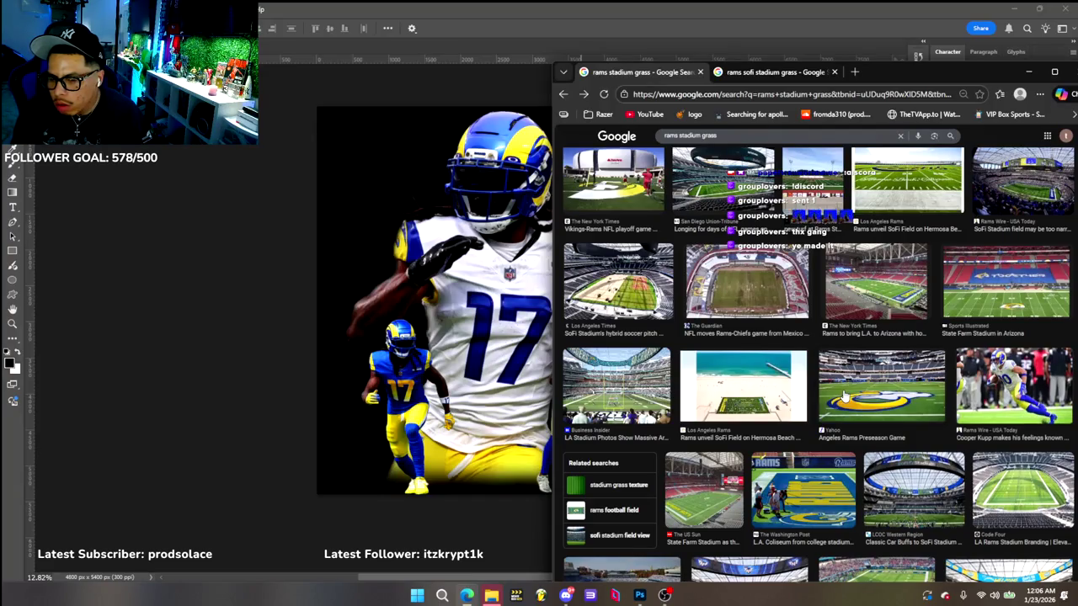
scroll(844, 395, down, 1)
scroll(844, 396, down, 1)
scroll(845, 396, down, 2)
scroll(845, 396, down, 2)
scroll(845, 396, down, 1)
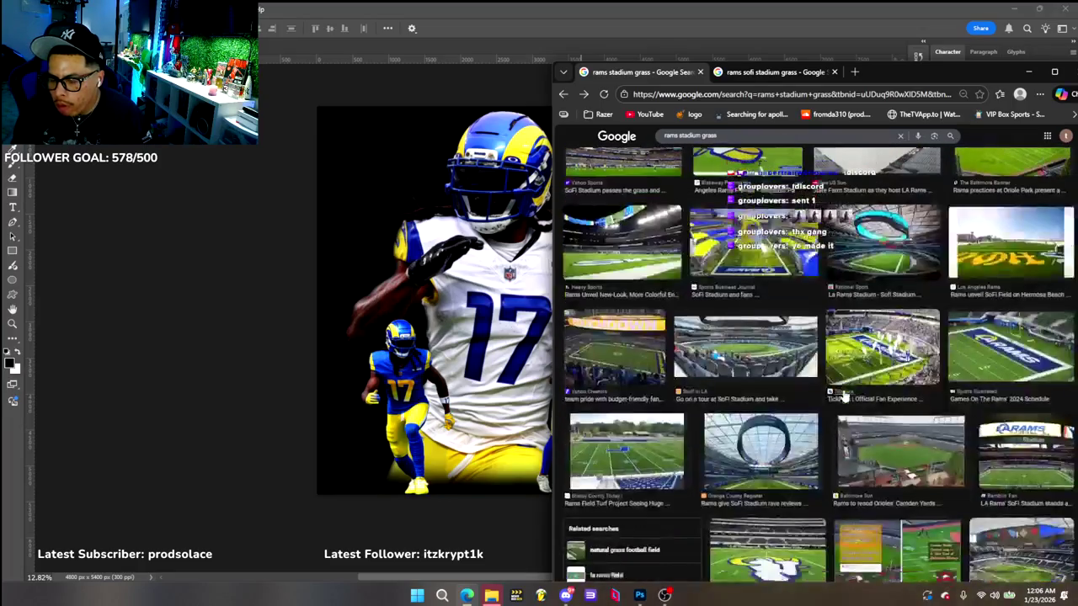
scroll(845, 396, down, 2)
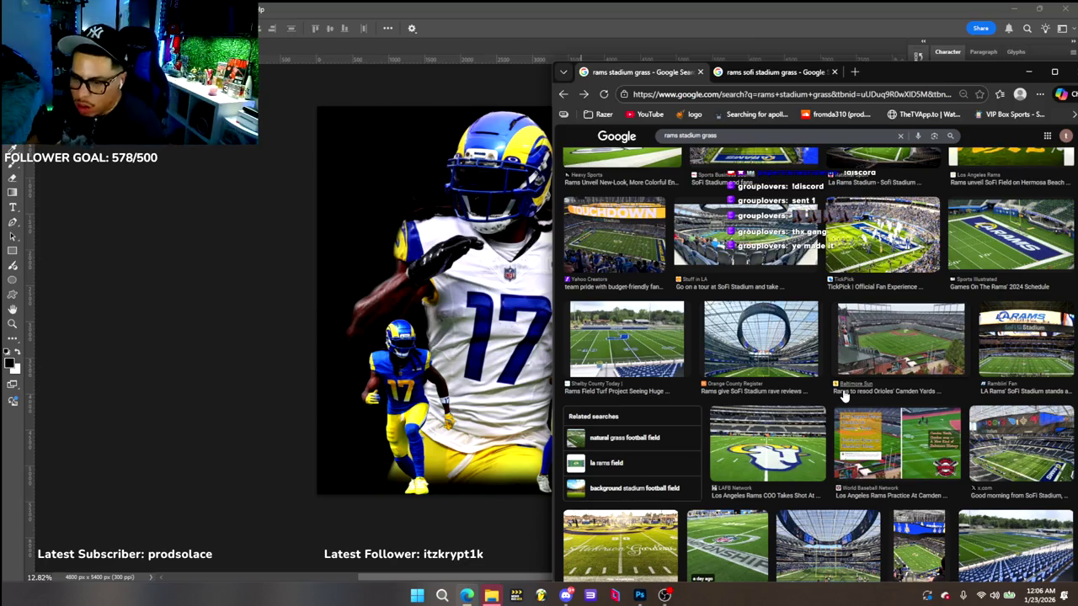
Scroll the stadium image results, previewing and closing the beach turf field image
scroll(845, 396, down, 3)
scroll(896, 390, down, 2)
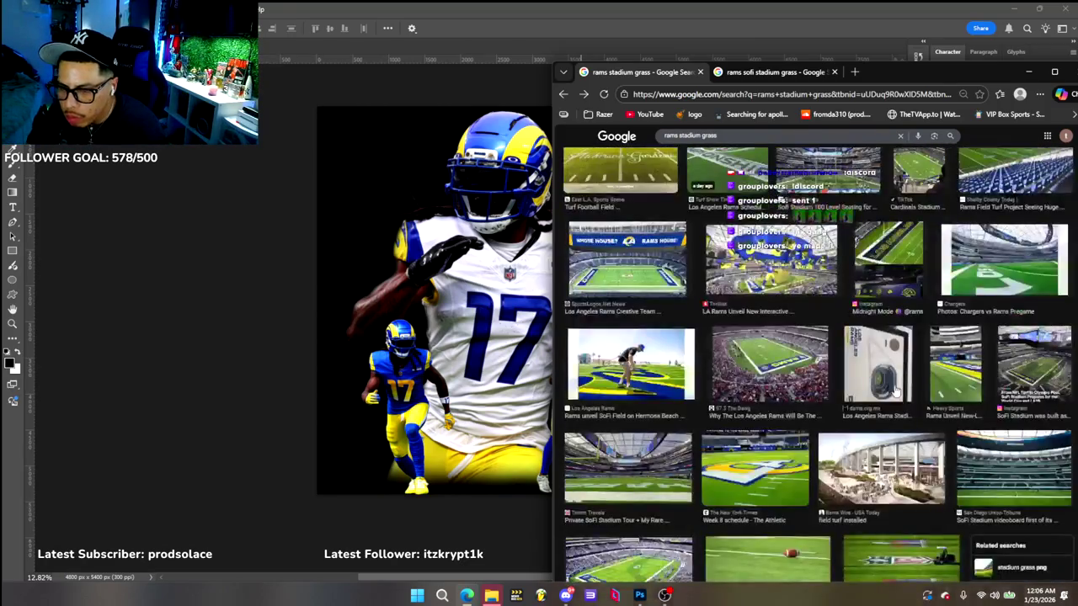
scroll(896, 391, down, 2)
scroll(895, 390, down, 1)
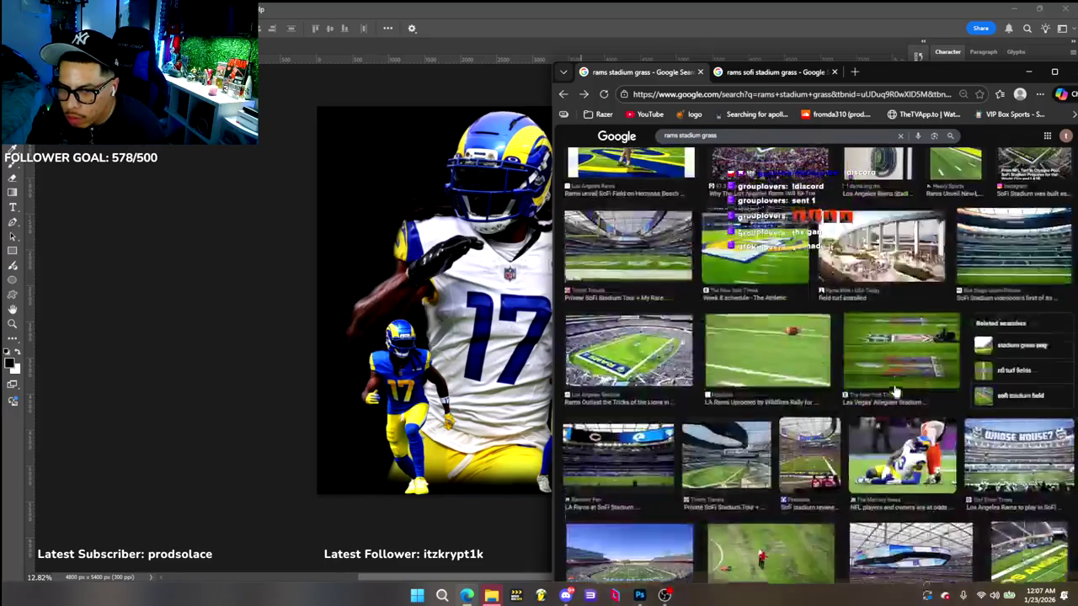
scroll(895, 391, down, 2)
scroll(895, 391, down, 2)
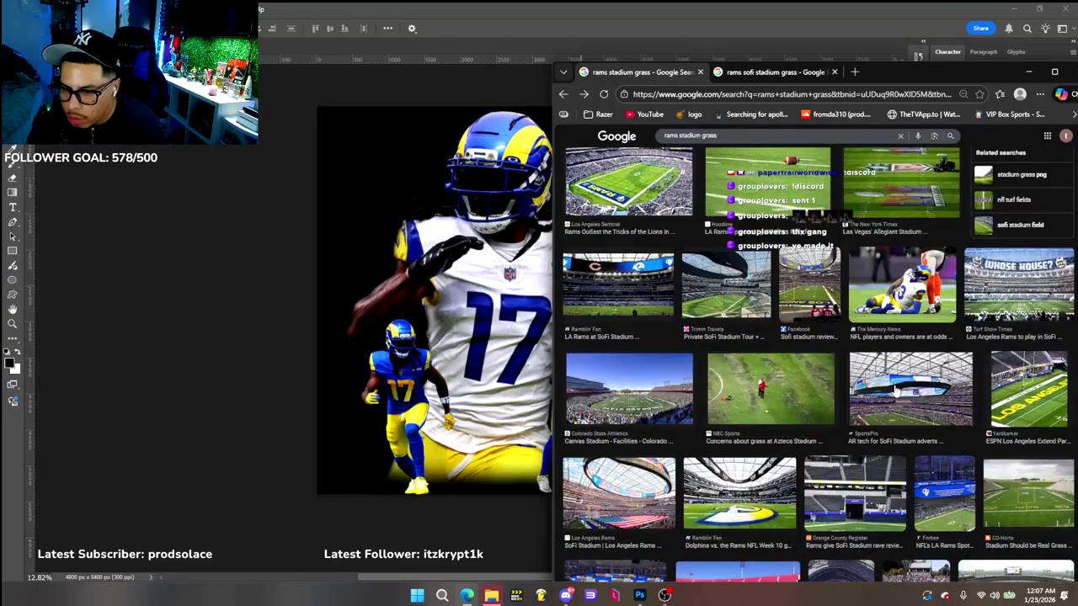
scroll(895, 391, down, 2)
scroll(895, 391, down, 2)
scroll(895, 391, down, 2)
scroll(895, 391, down, 1)
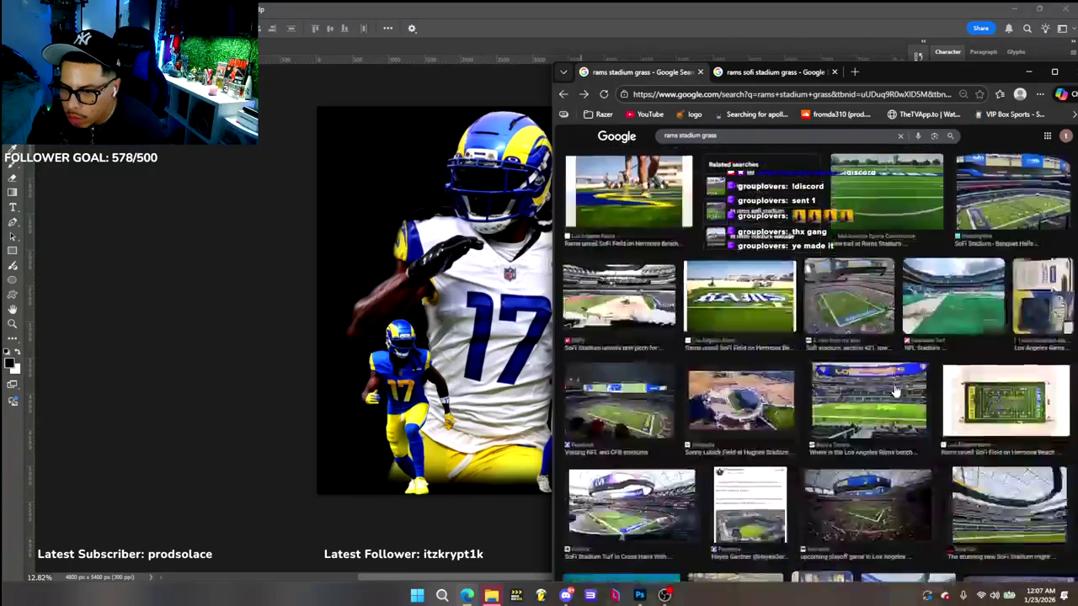
scroll(895, 391, down, 1)
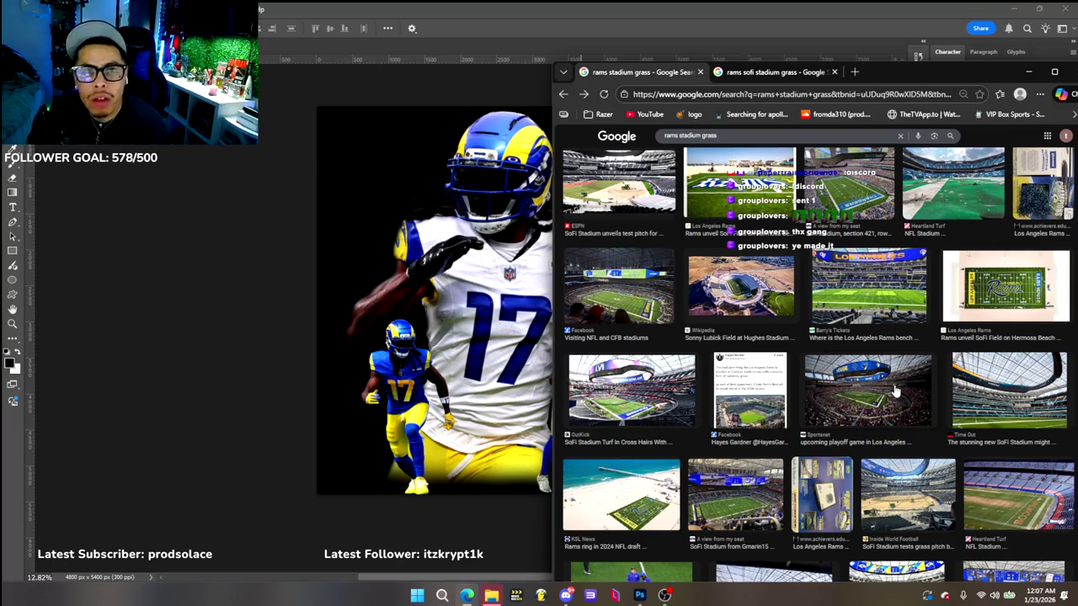
scroll(925, 430, down, 1)
scroll(925, 430, down, 2)
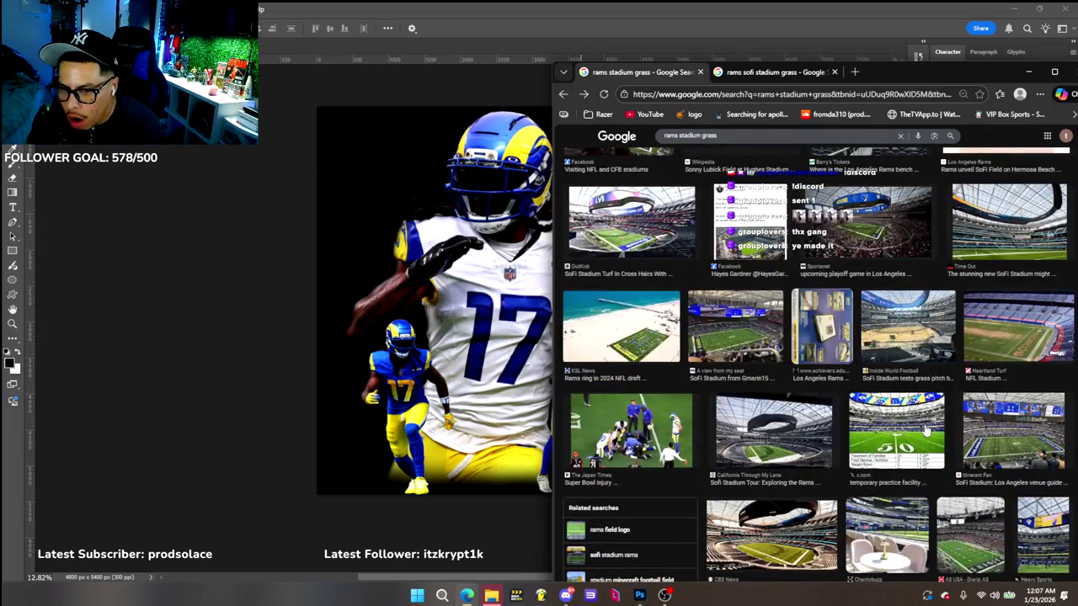
click(635, 354)
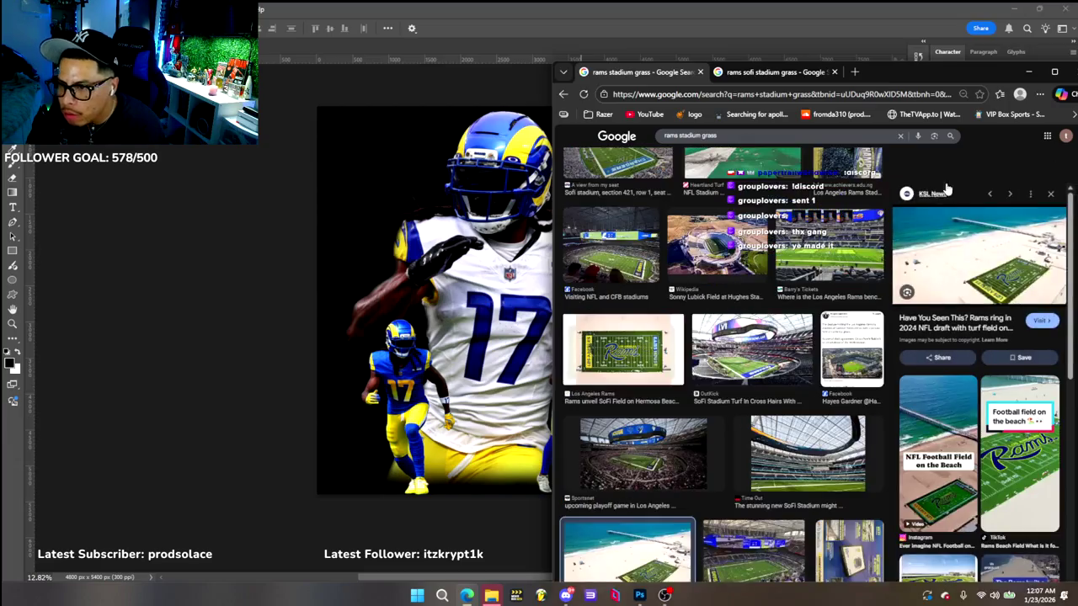
click(1050, 194)
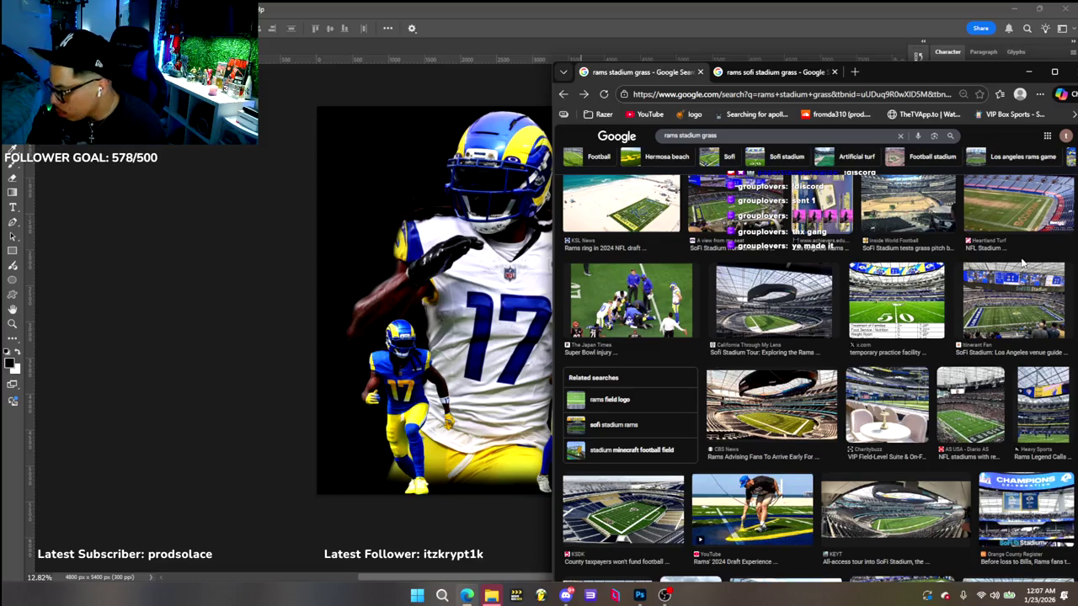
Preview the Rams logo midfield image and bring up its related images
scroll(873, 312, down, 3)
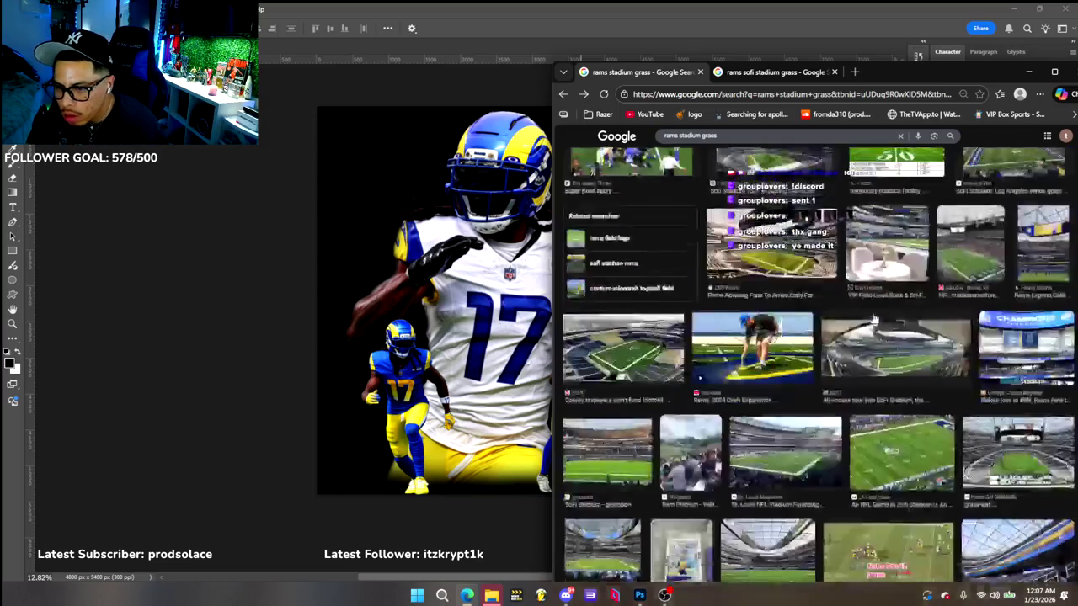
scroll(872, 318, down, 1)
scroll(842, 345, down, 1)
scroll(817, 362, down, 1)
click(792, 383)
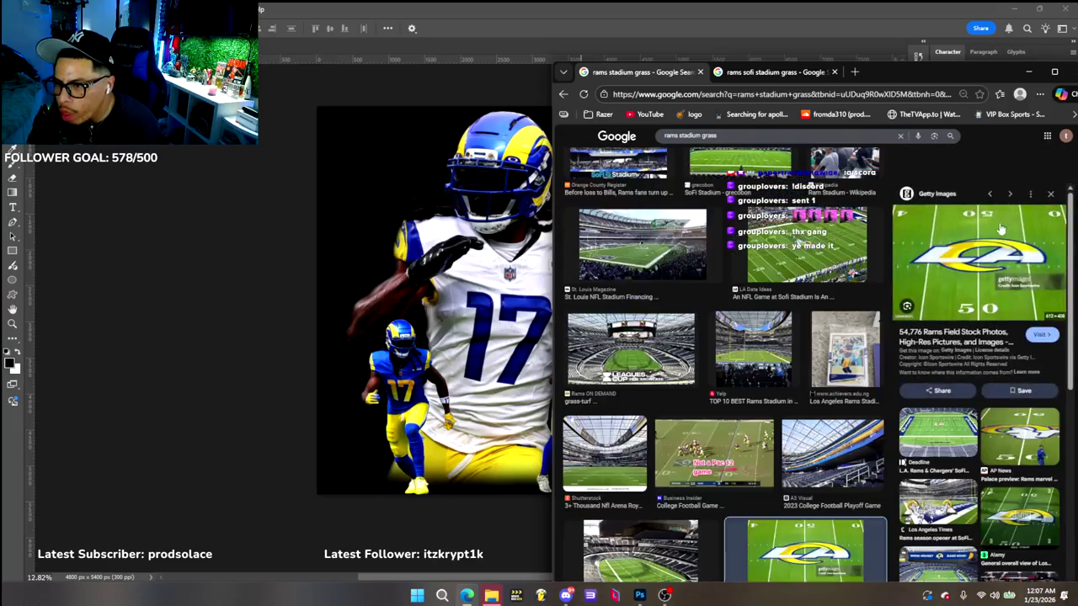
scroll(1009, 337, down, 2)
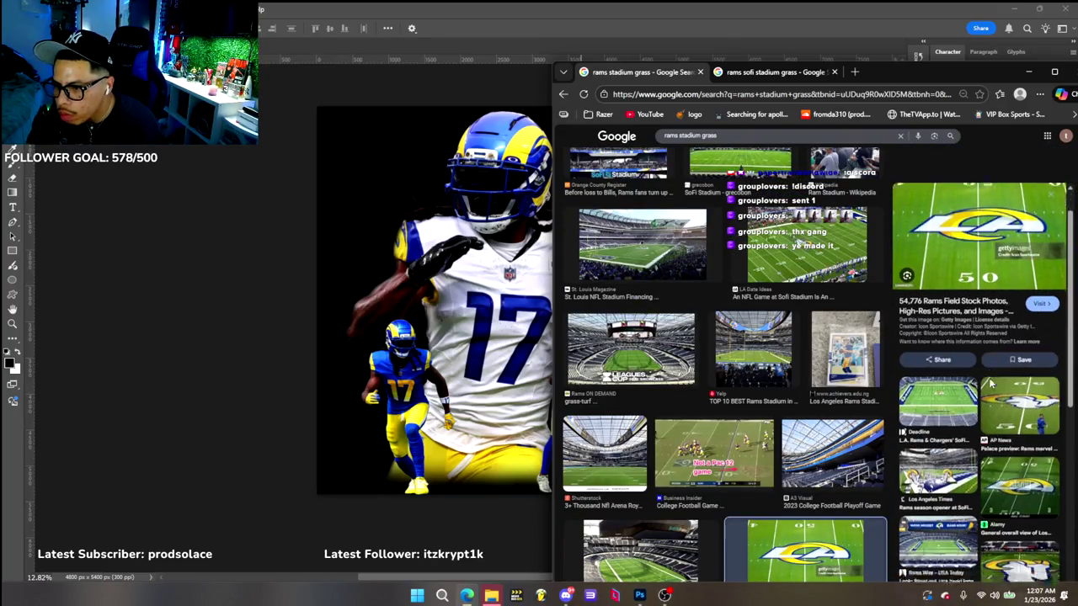
scroll(1040, 410, down, 2)
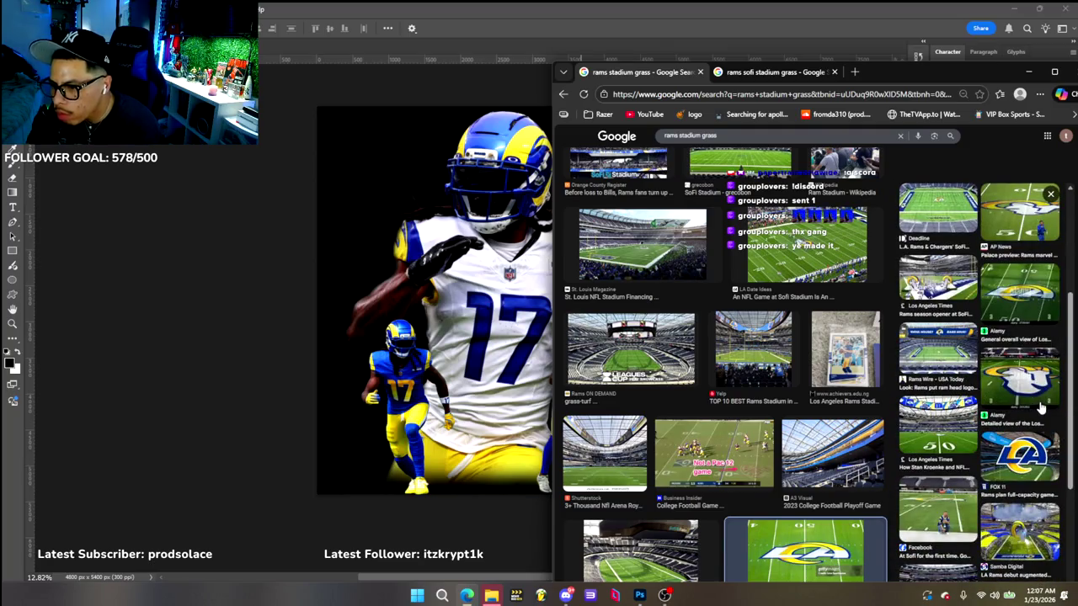
scroll(1041, 408, down, 4)
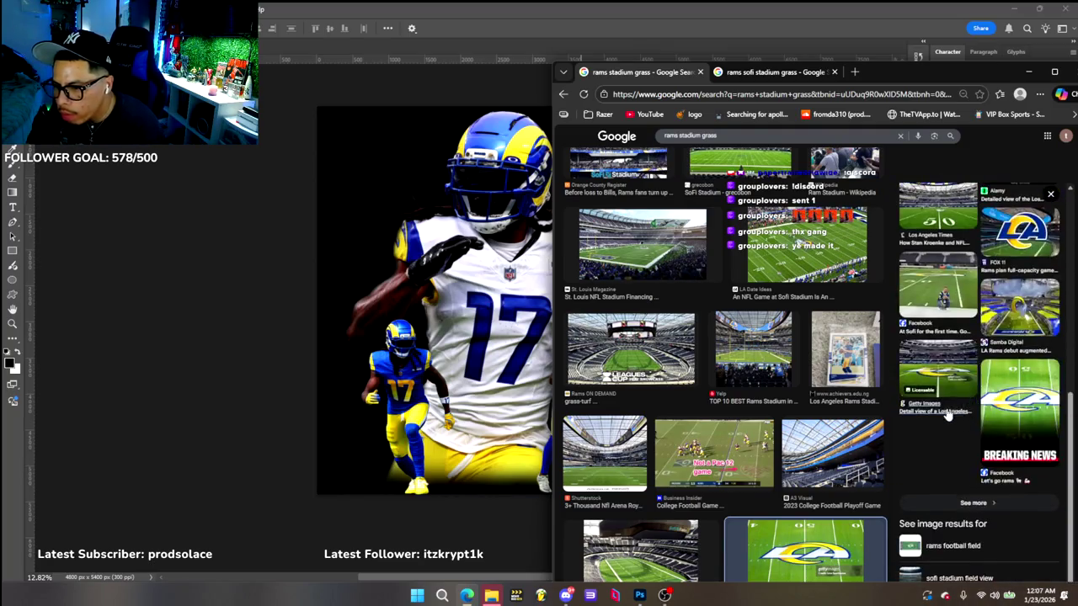
click(972, 502)
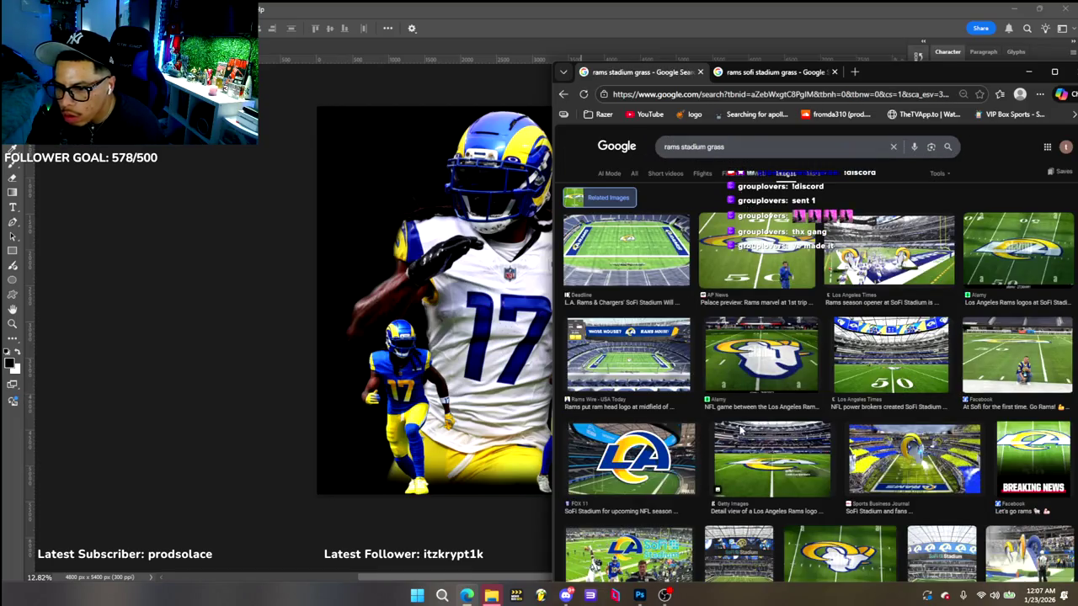
Browse the related images, preview the ESPN LA logo, and return to Photoshop
scroll(740, 430, down, 3)
scroll(740, 446, down, 2)
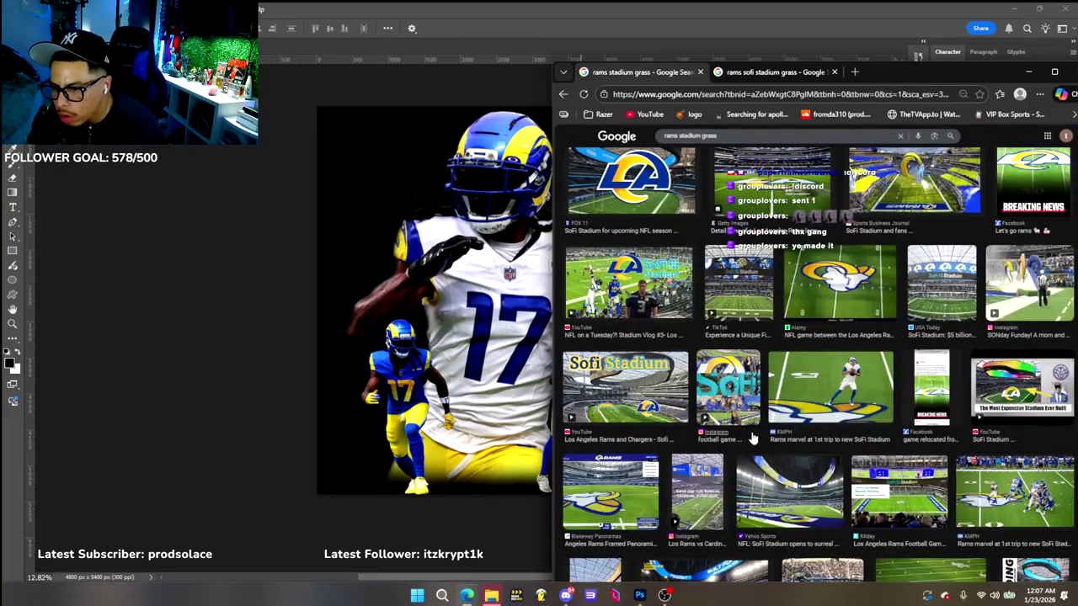
scroll(780, 428, down, 2)
scroll(779, 429, down, 2)
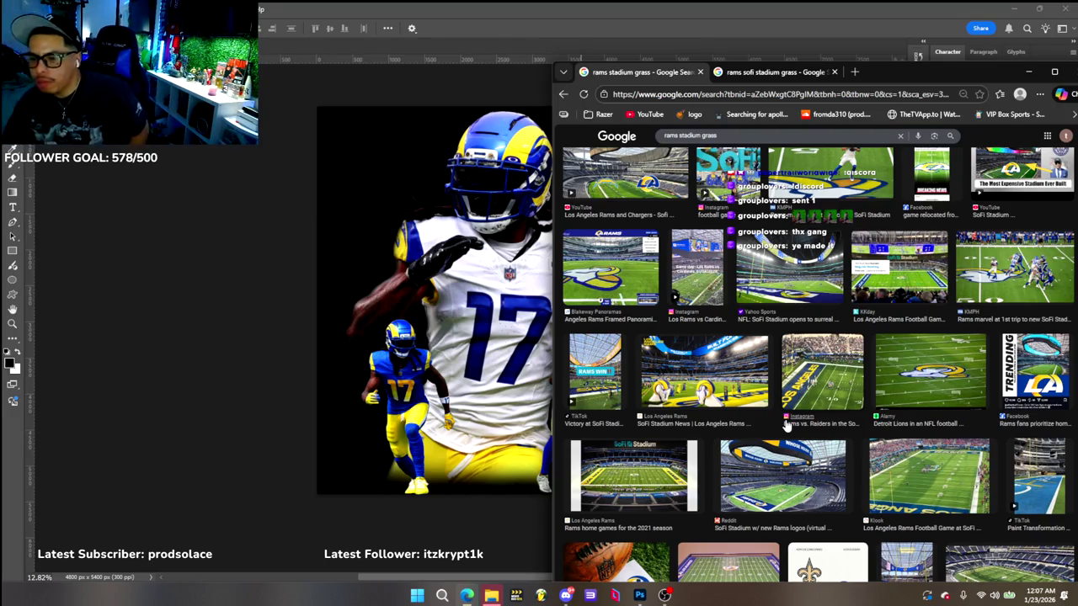
scroll(833, 379, down, 3)
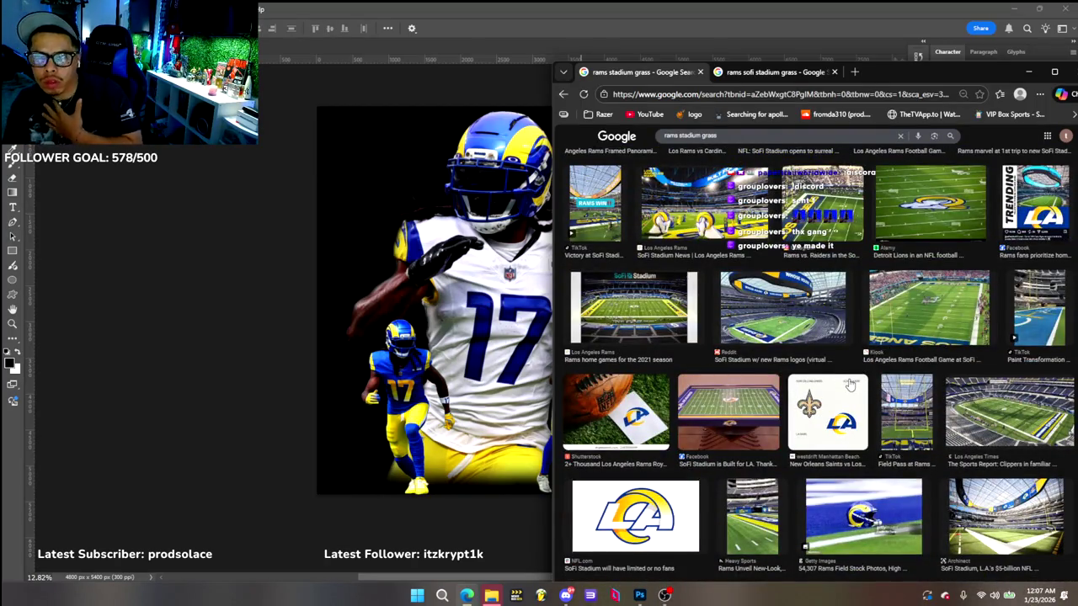
scroll(850, 384, down, 2)
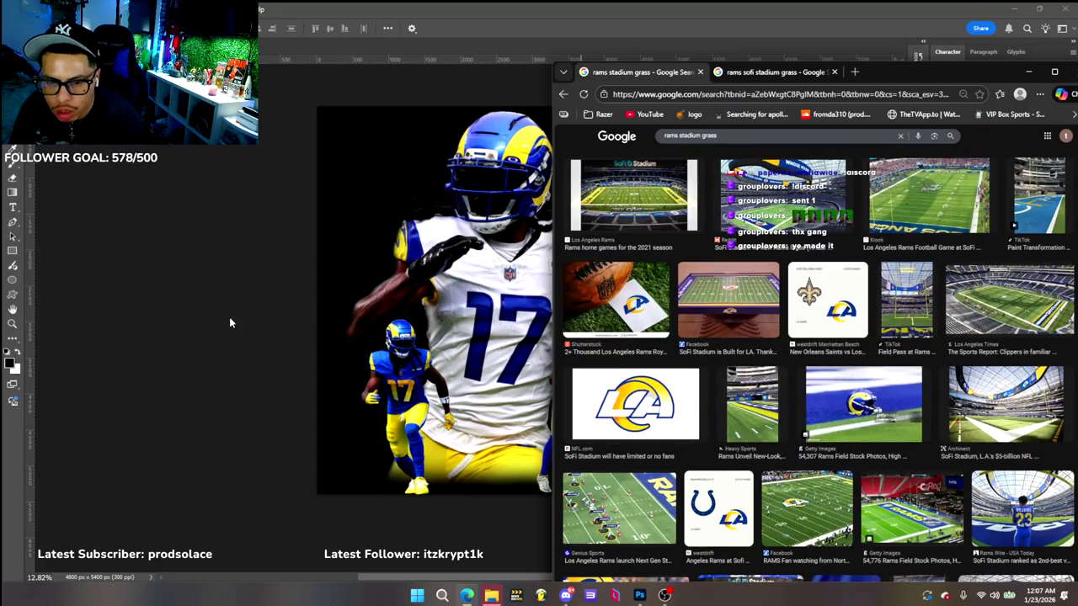
scroll(668, 408, down, 3)
scroll(668, 408, down, 3)
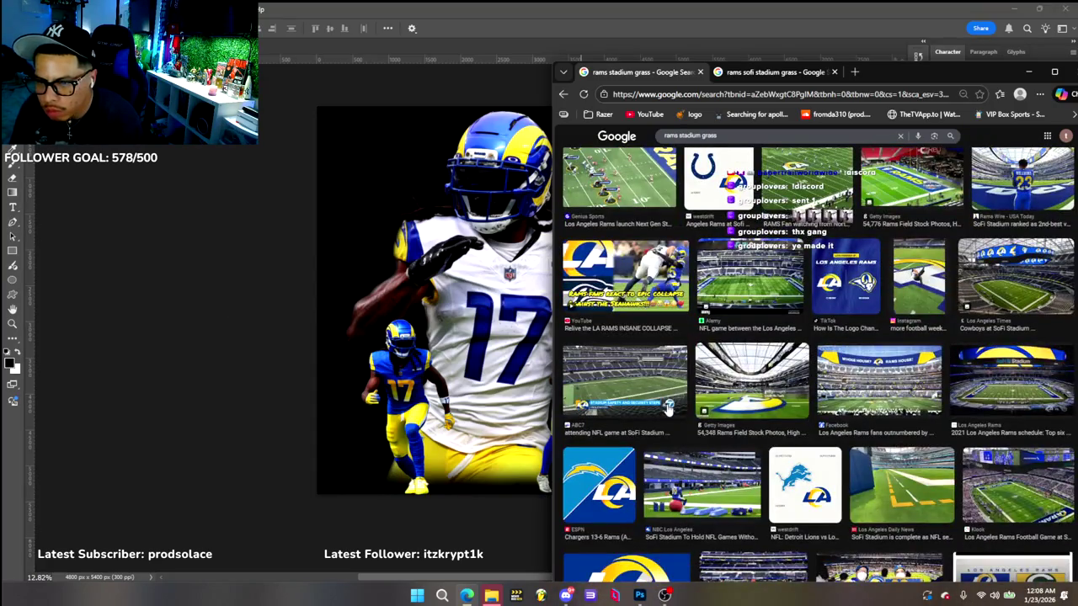
scroll(668, 407, down, 2)
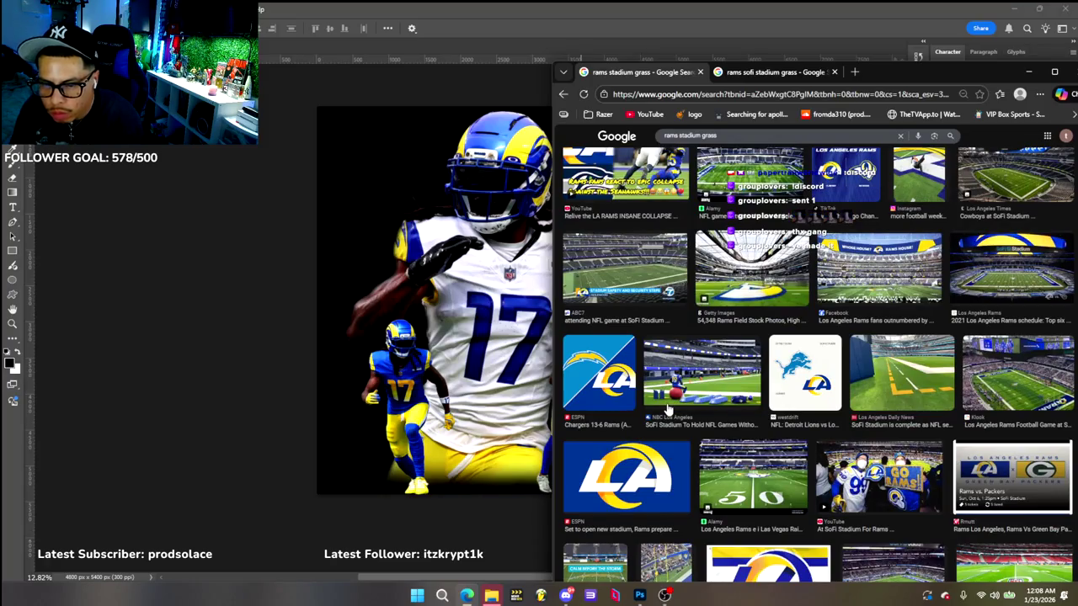
scroll(668, 408, down, 2)
click(665, 373)
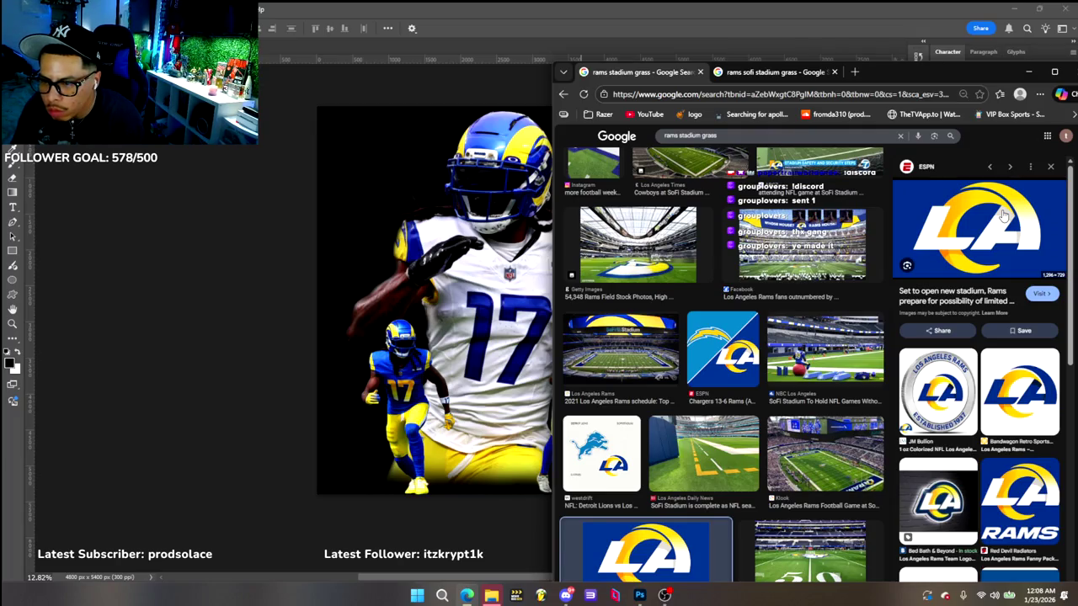
scroll(976, 232, down, 2)
scroll(973, 240, down, 3)
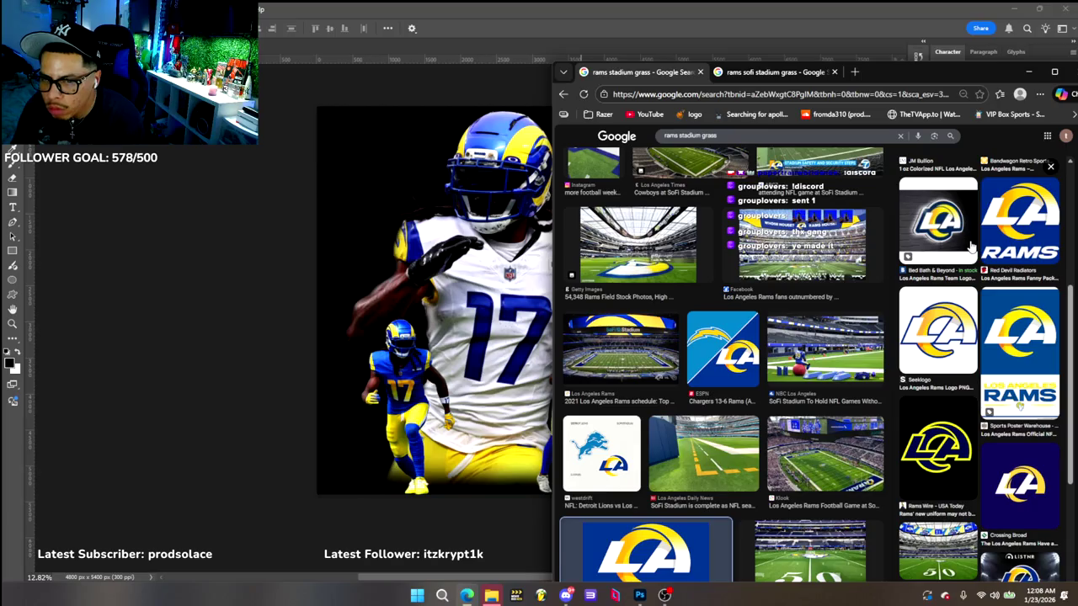
click(247, 270)
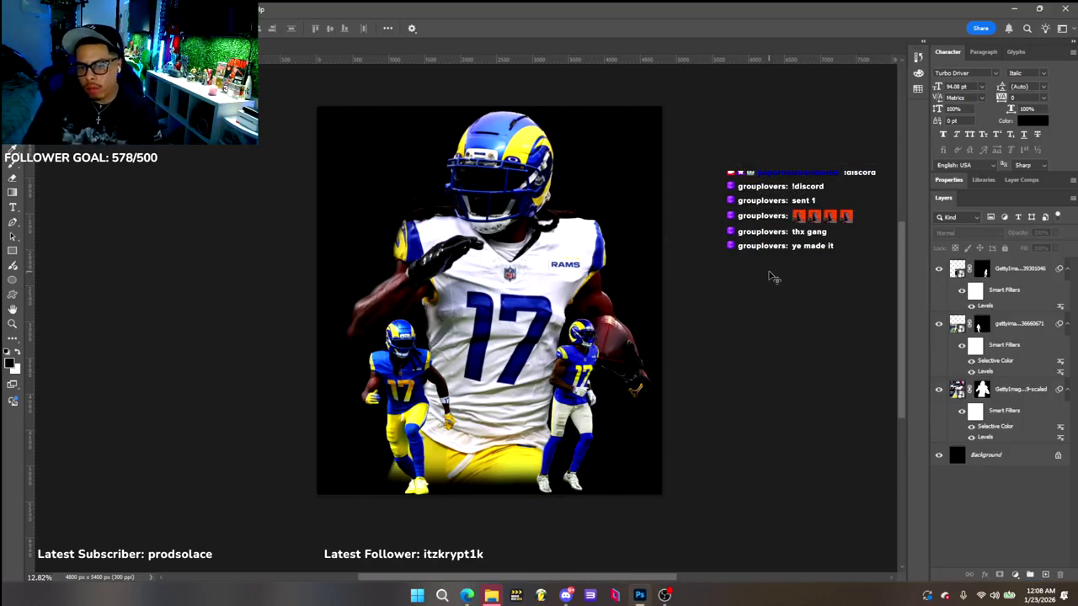
Give the right-hand player Selective Color from preset elly 2: Reds Cyan -65, Magenta -7, Yellow -36, Black +69
click(581, 360)
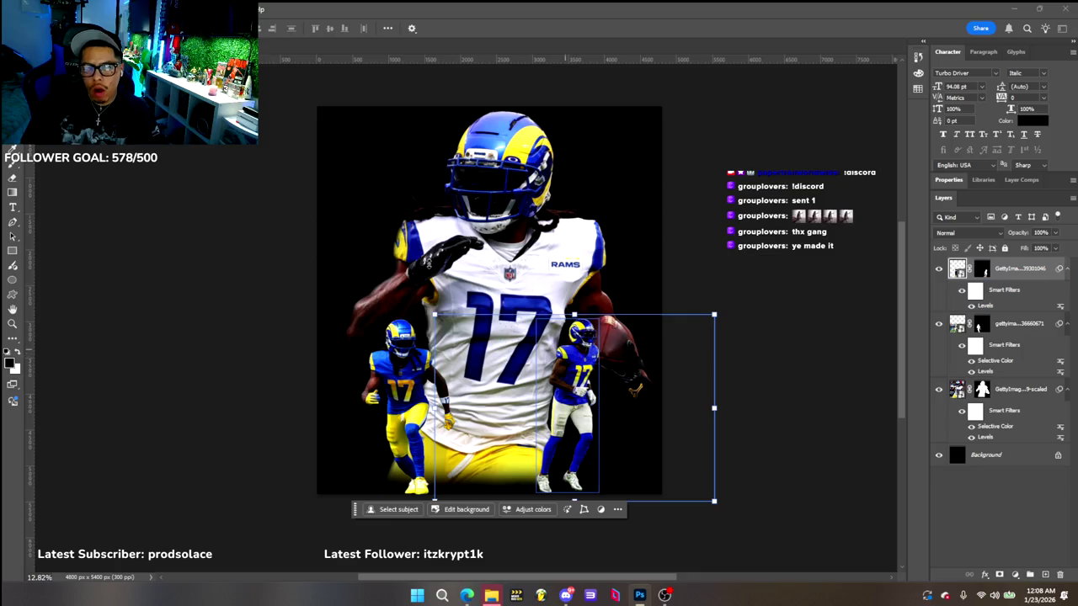
click(66, 9)
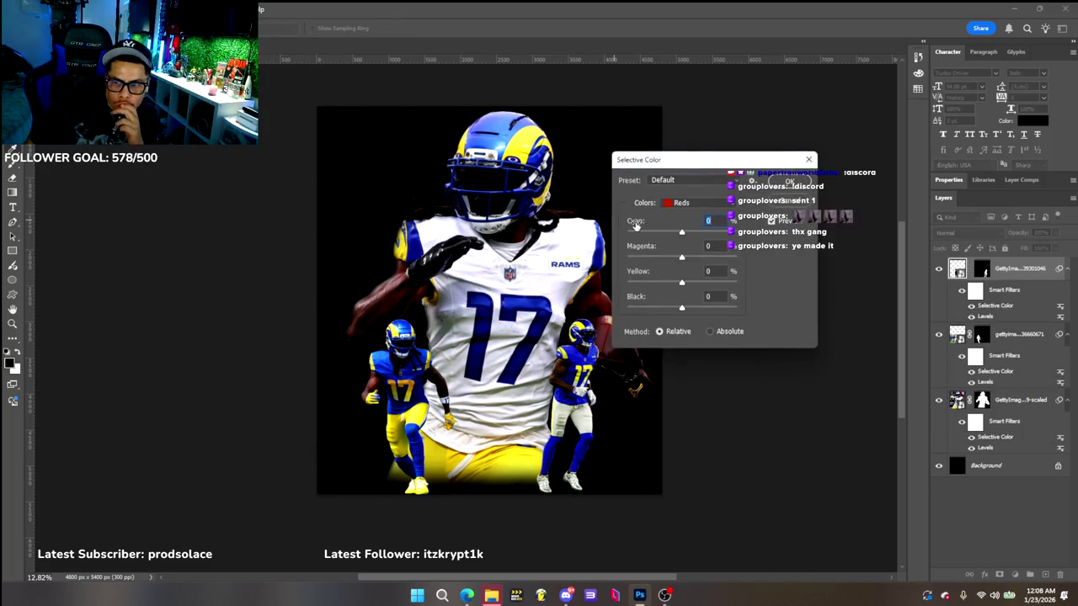
click(737, 181)
click(706, 221)
drag(710, 237, 647, 236)
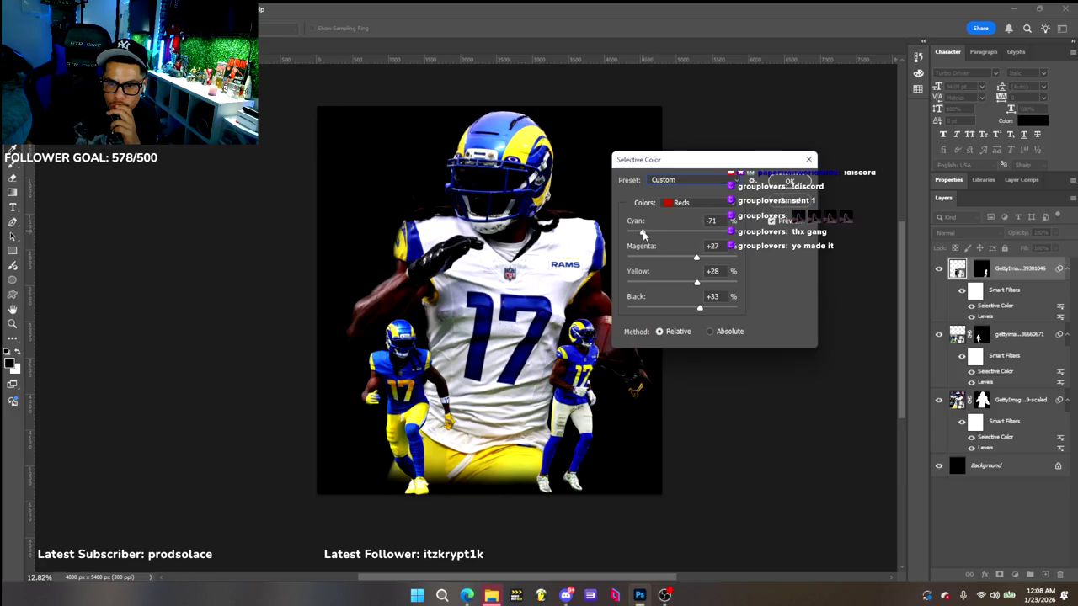
mouse_move(693, 259)
mouse_down()
mouse_move(640, 258)
mouse_move(634, 268)
mouse_move(678, 266)
mouse_move(647, 285)
mouse_move(662, 282)
mouse_move(645, 312)
mouse_move(720, 311)
mouse_up()
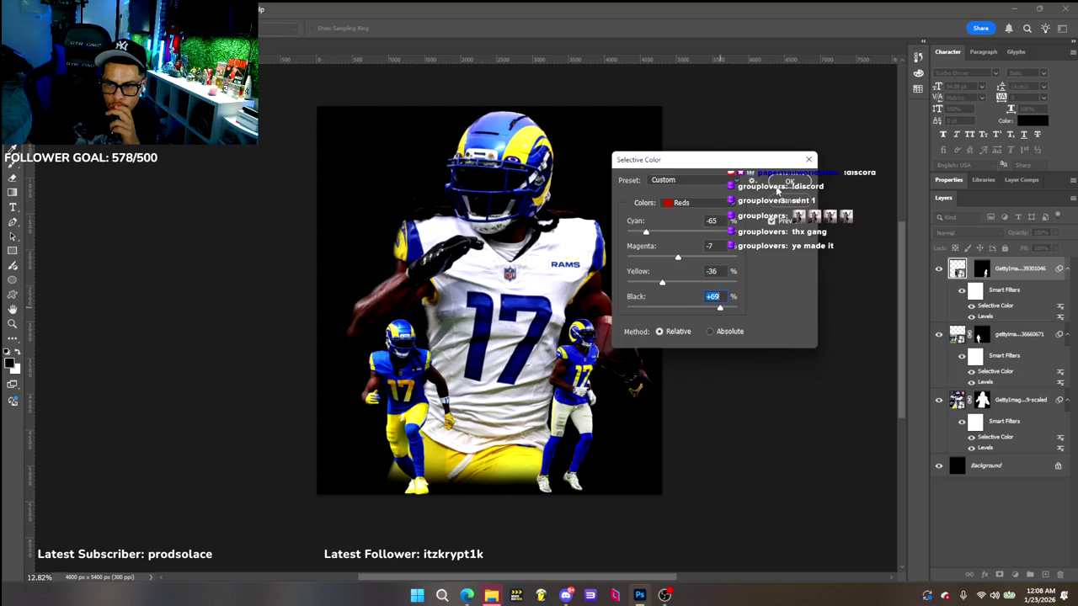
click(789, 182)
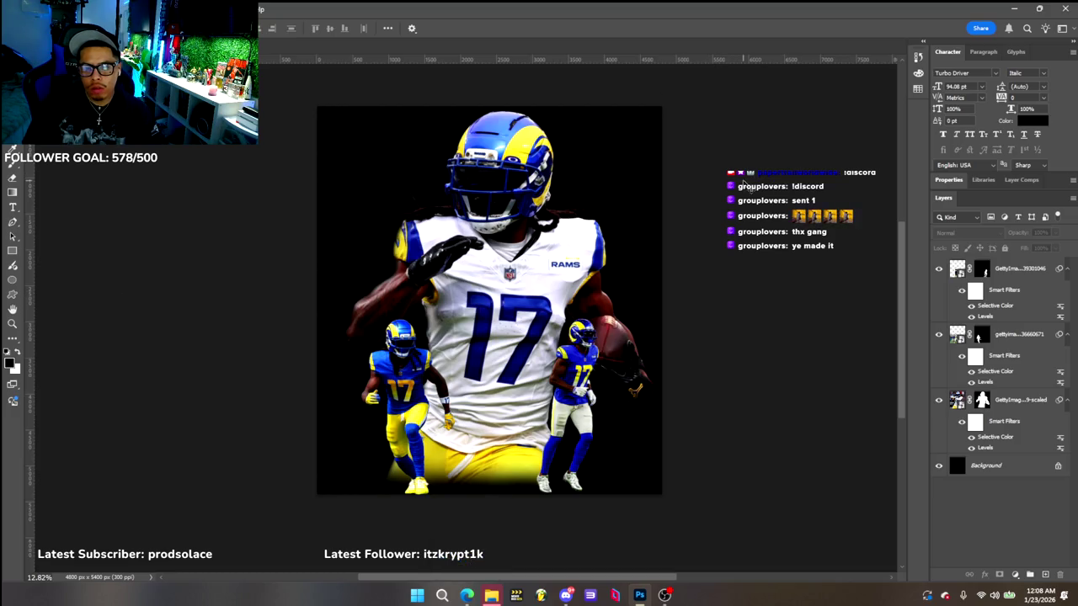
Scale up the small players' layer slightly with Free Transform
click(446, 408)
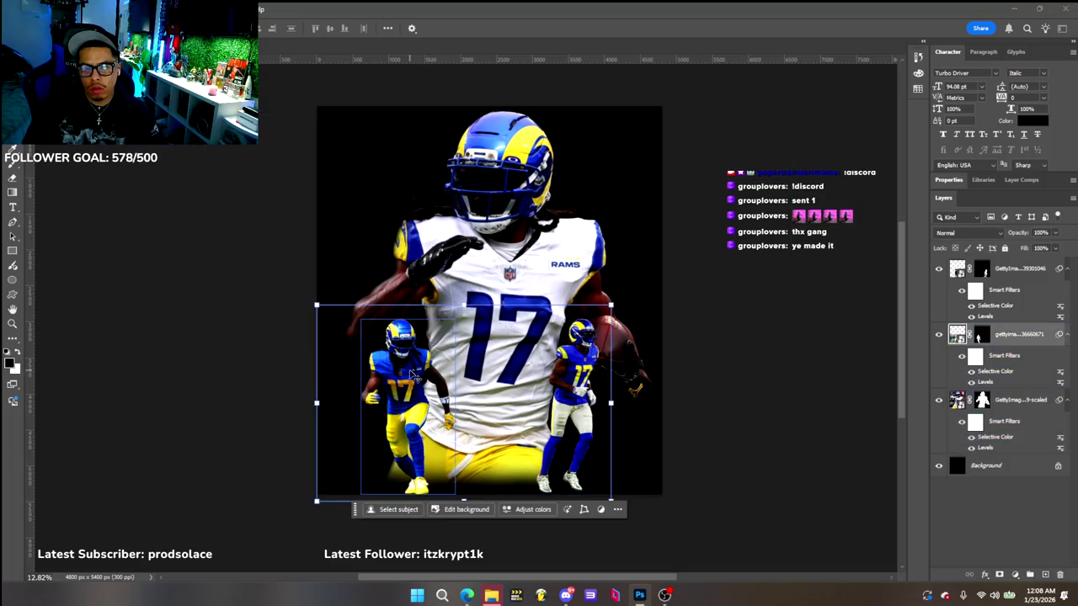
click(317, 306)
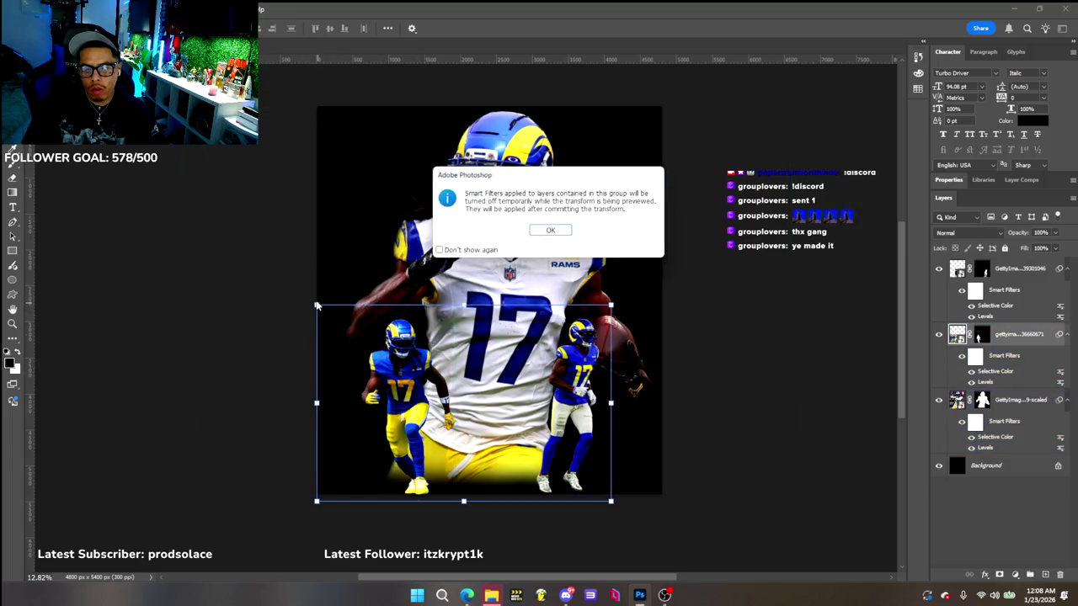
click(560, 232)
drag(315, 304, 317, 298)
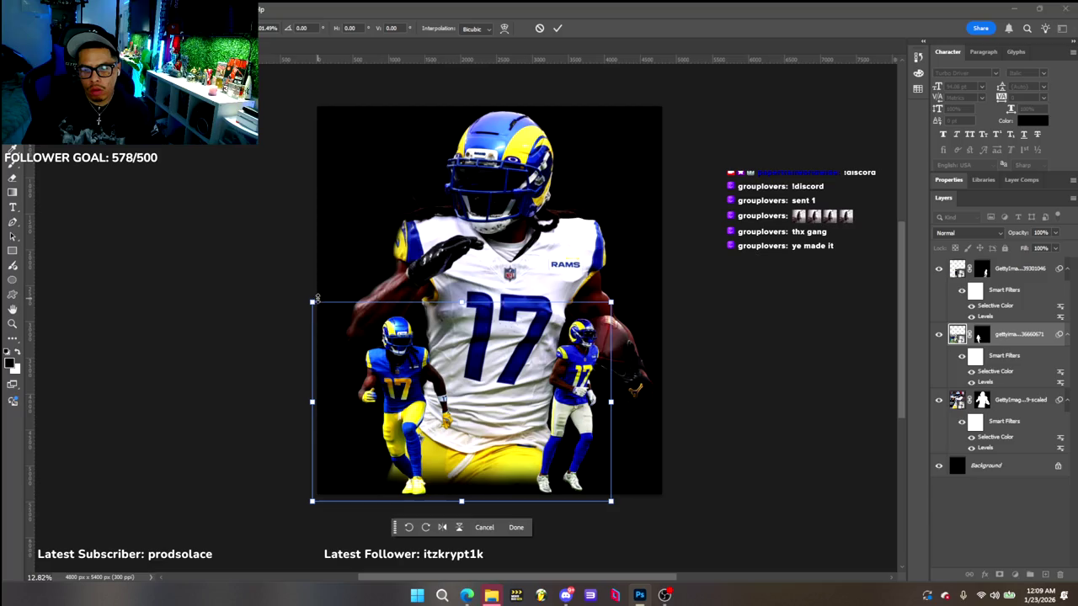
key(Return)
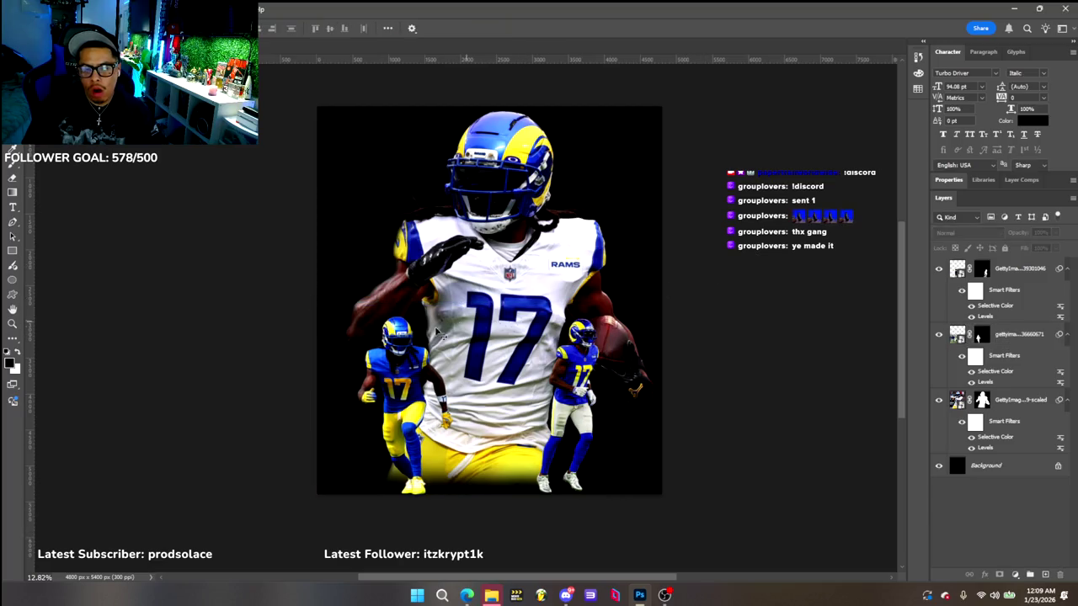
Nudge the left and right small players inward toward the central player
drag(397, 355, 403, 355)
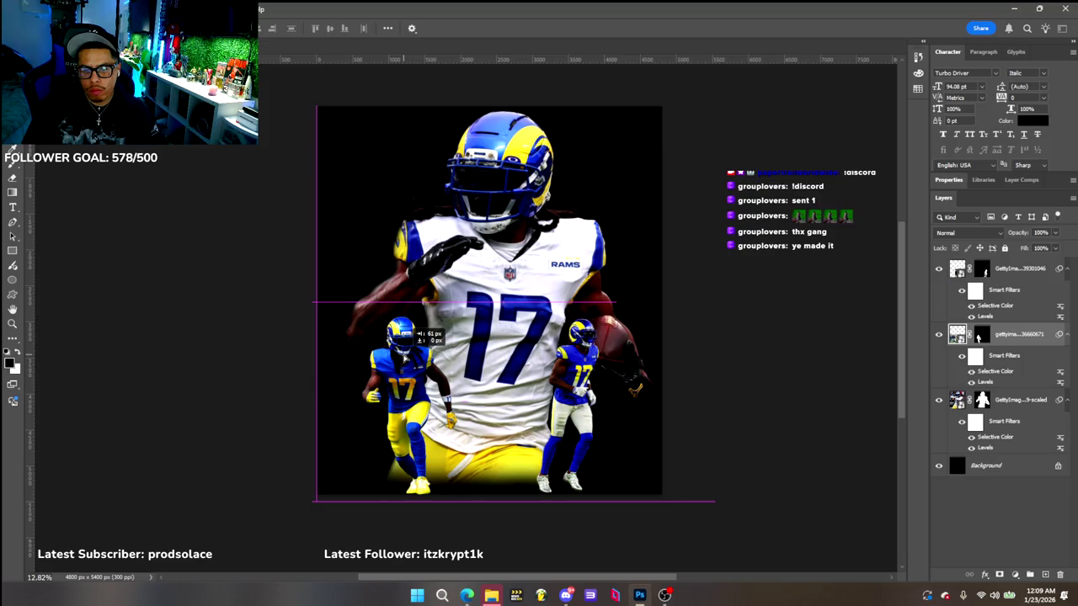
drag(403, 357, 403, 356)
drag(582, 389, 592, 364)
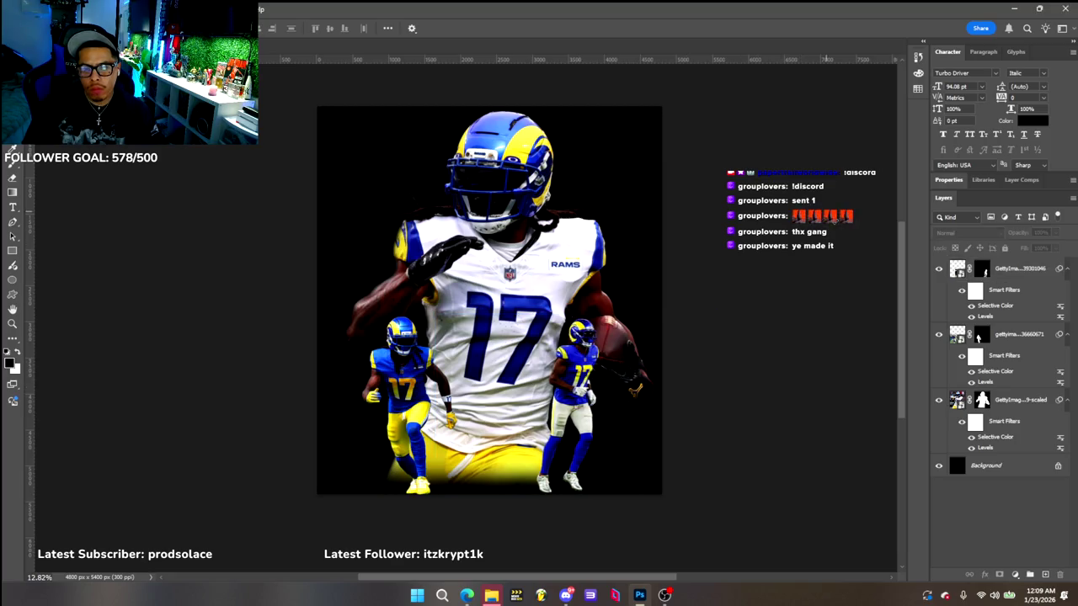
click(507, 165)
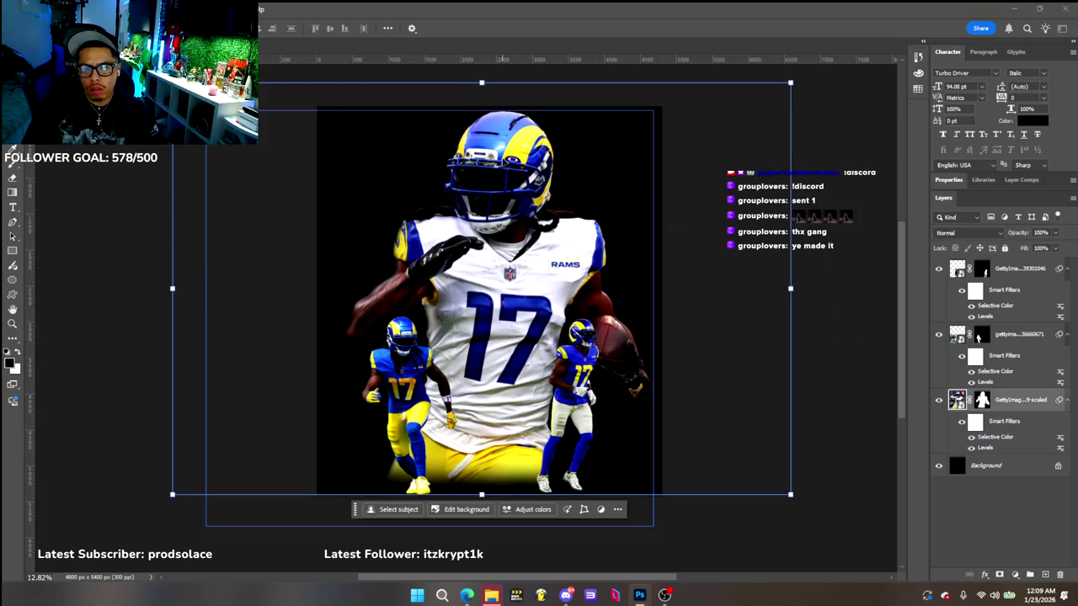
Lower the big player's brightness to -20 with Brightness/Contrast
click(66, 8)
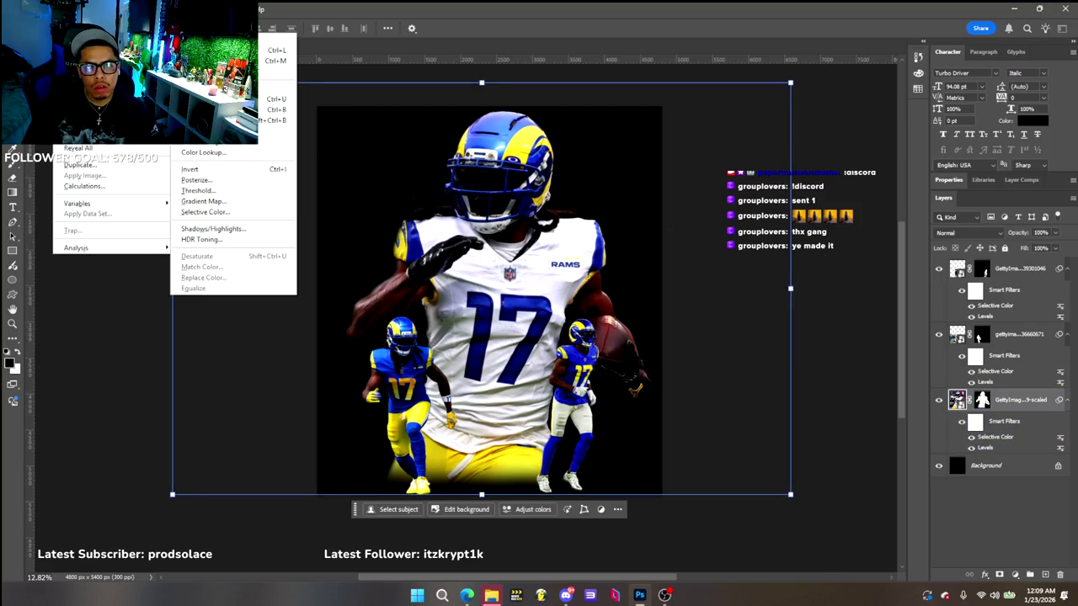
click(269, 38)
mouse_move(532, 154)
mouse_down()
mouse_move(664, 180)
mouse_move(636, 211)
mouse_up()
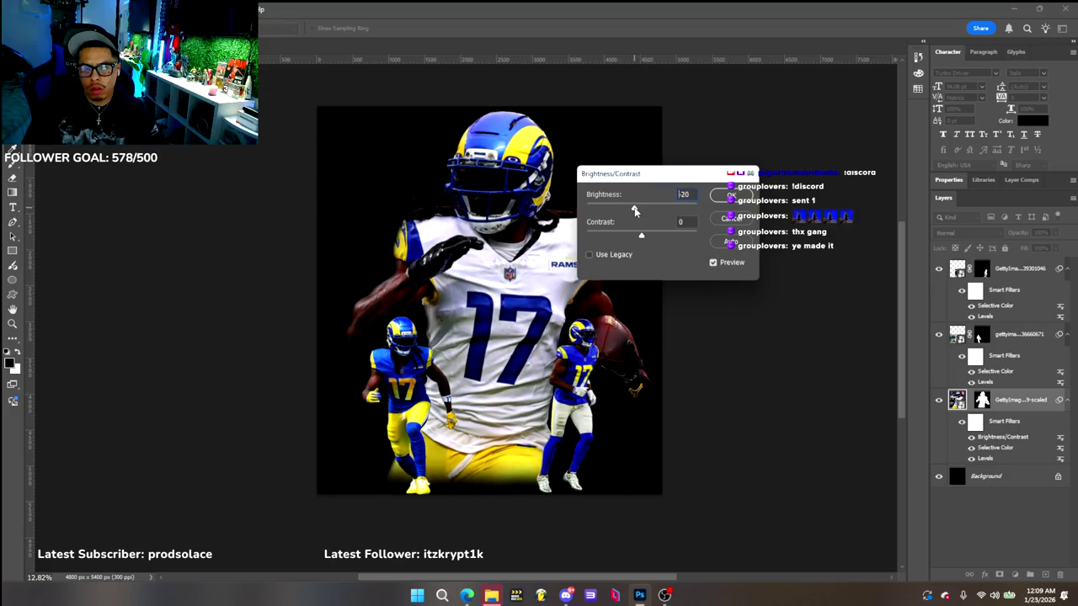
mouse_move(642, 237)
mouse_down()
mouse_move(607, 236)
mouse_move(668, 242)
mouse_move(635, 238)
mouse_move(666, 240)
mouse_move(645, 242)
mouse_up()
click(724, 197)
Select the three player layers and group them as Group 1
key(ctrl+t)
click(552, 231)
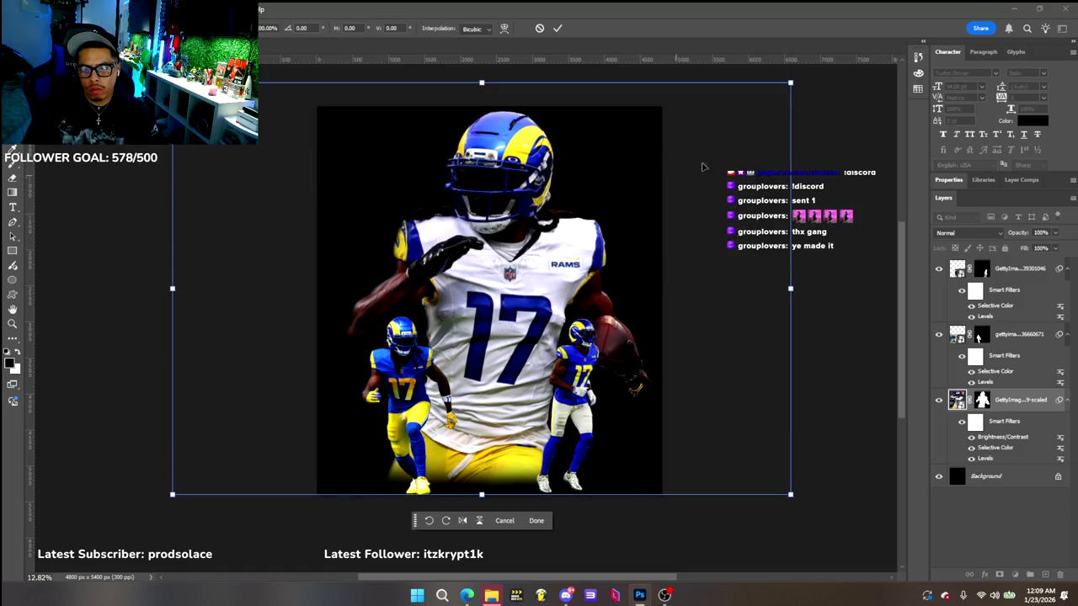
click(1035, 270)
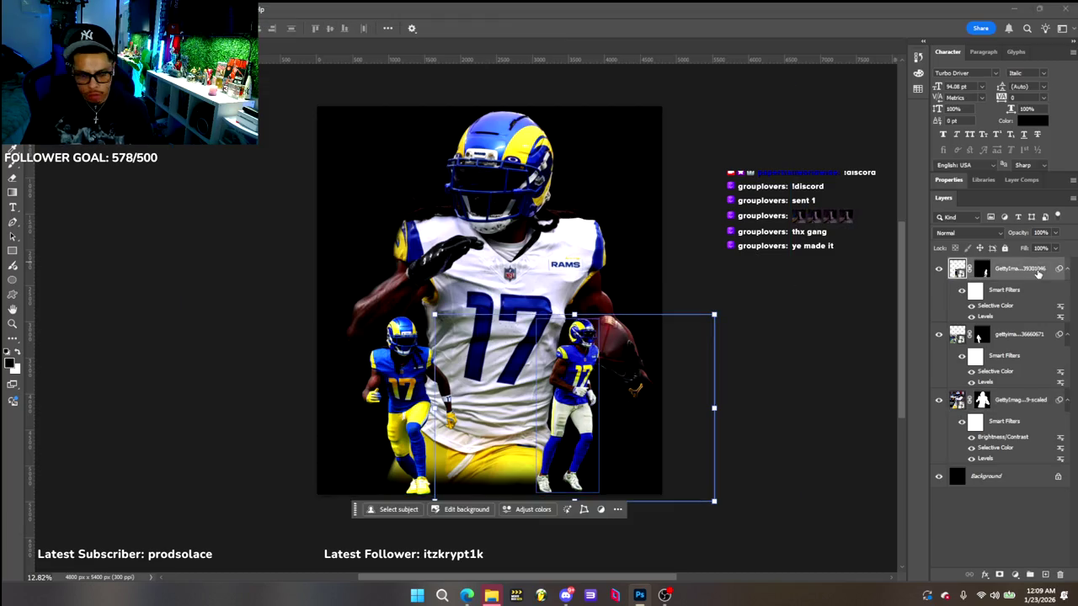
click(1023, 336)
click(1020, 399)
key(ctrl+g)
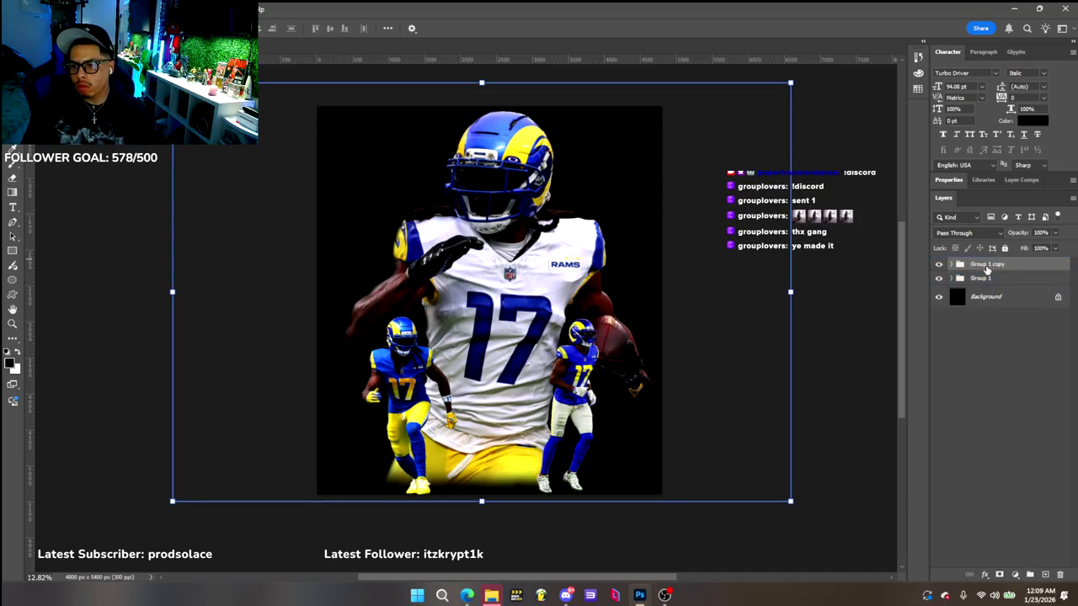
Convert Group 1 copy into a smart object
right_click(1002, 264)
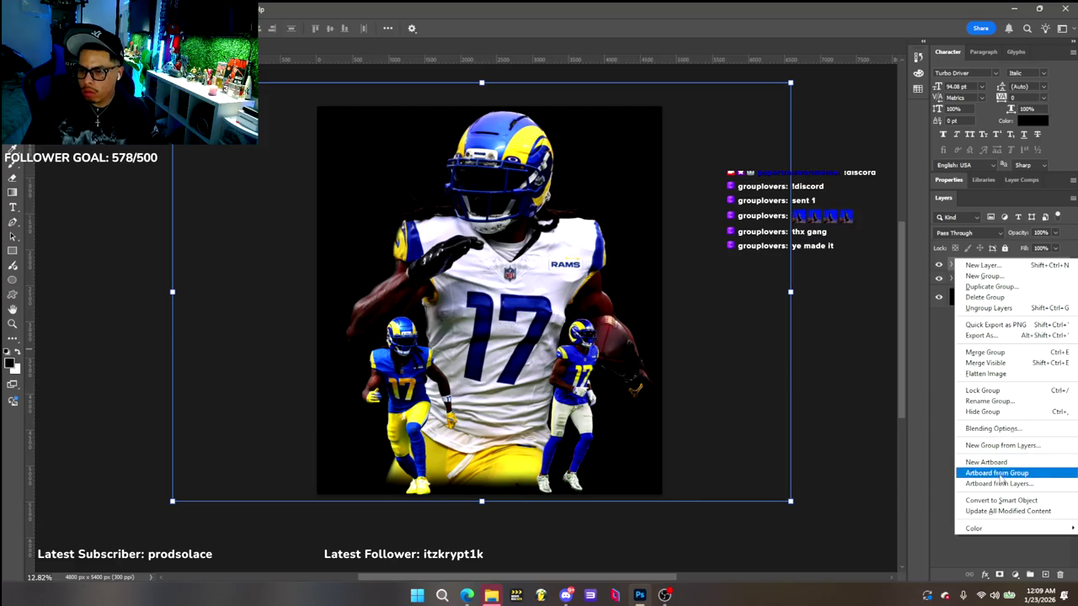
click(1002, 500)
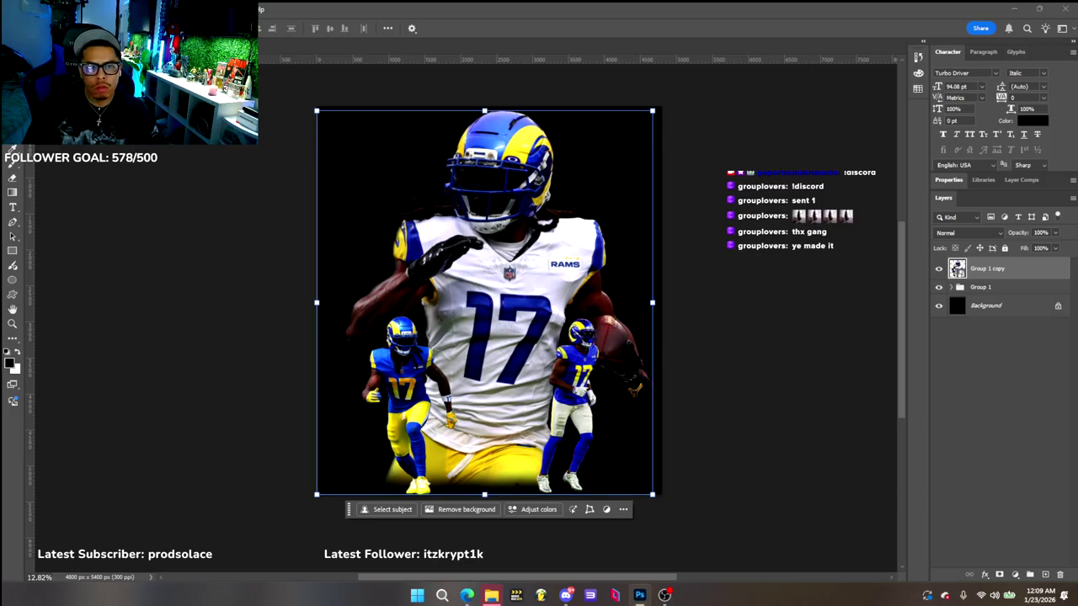
click(160, 9)
mouse_move(194, 144)
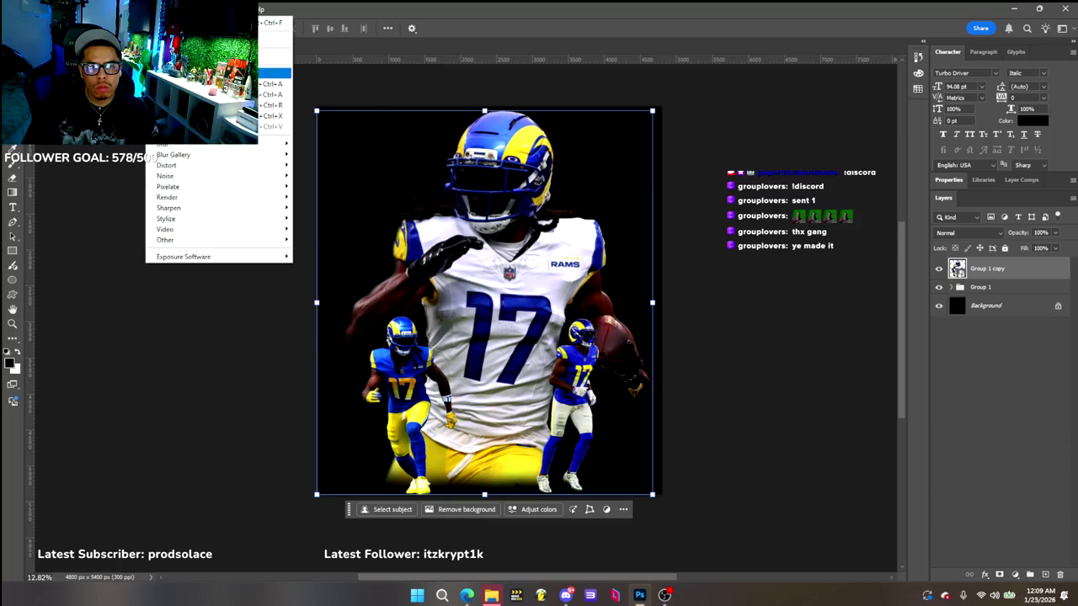
key(Escape)
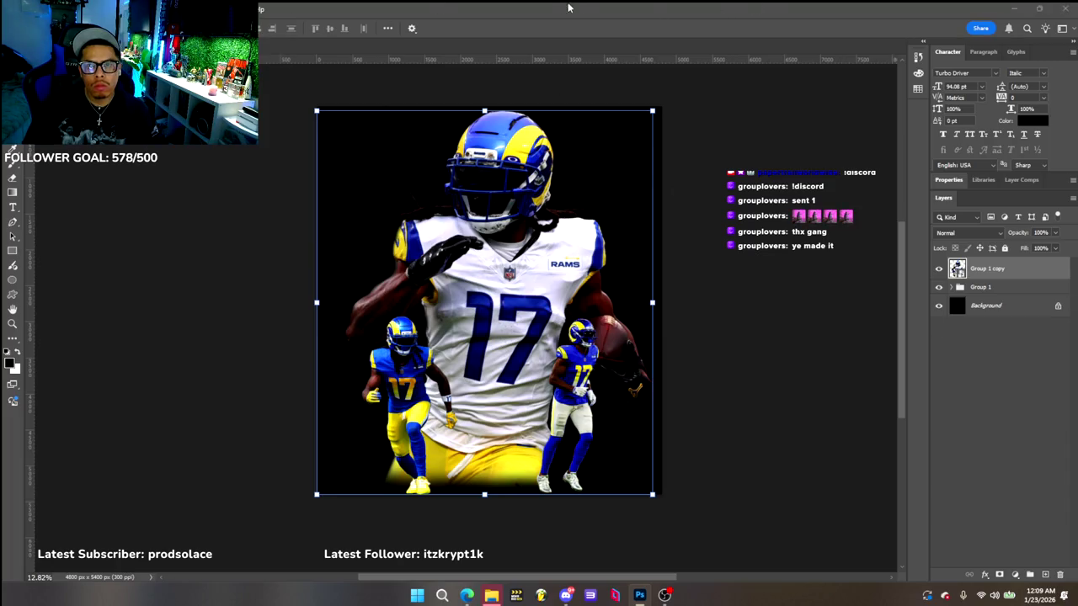
In Filter Gallery, set Grain intensity just below maximum and contrast to 95
key(ctrl+alt+f)
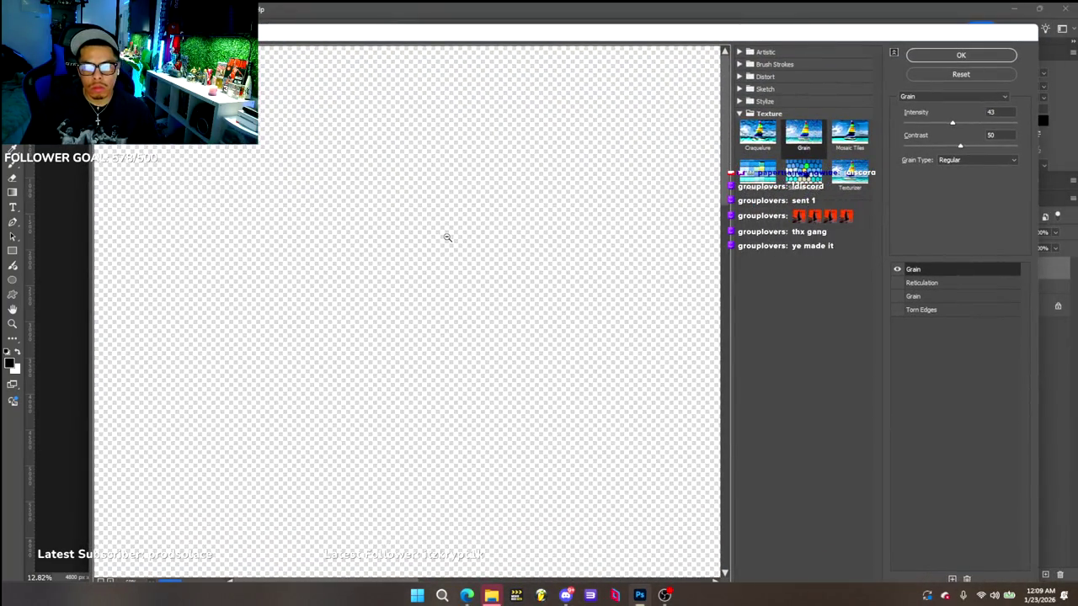
alt+click(416, 232)
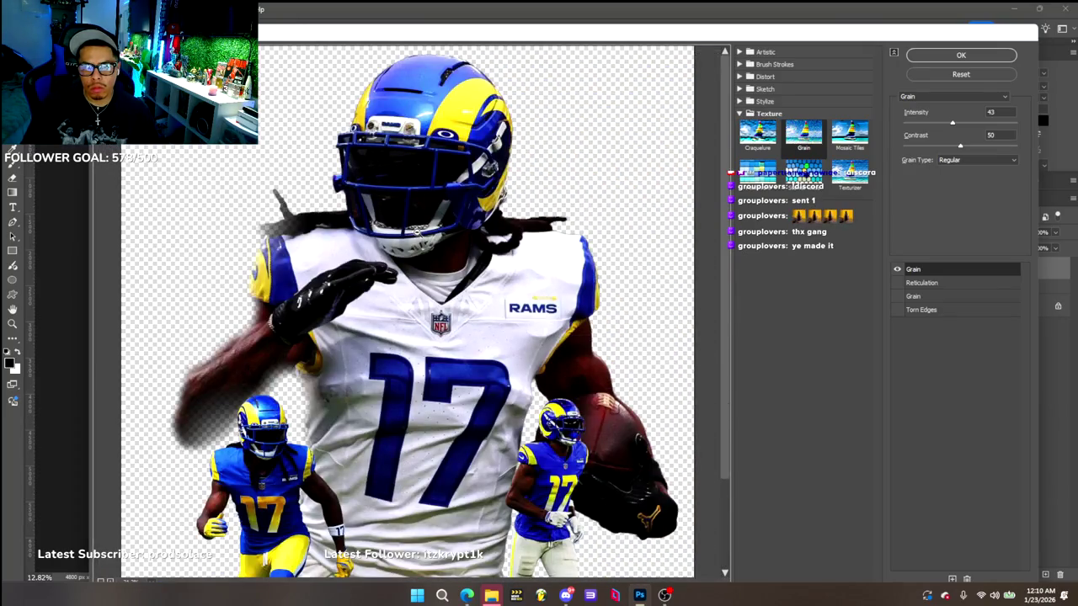
alt+click(416, 231)
alt+click(416, 233)
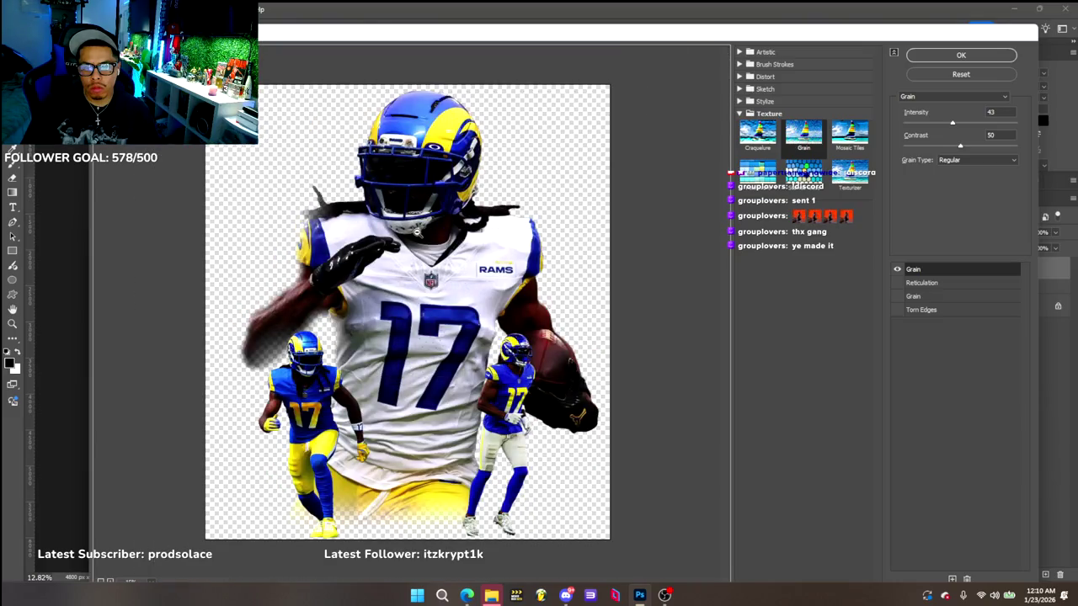
alt+click(416, 233)
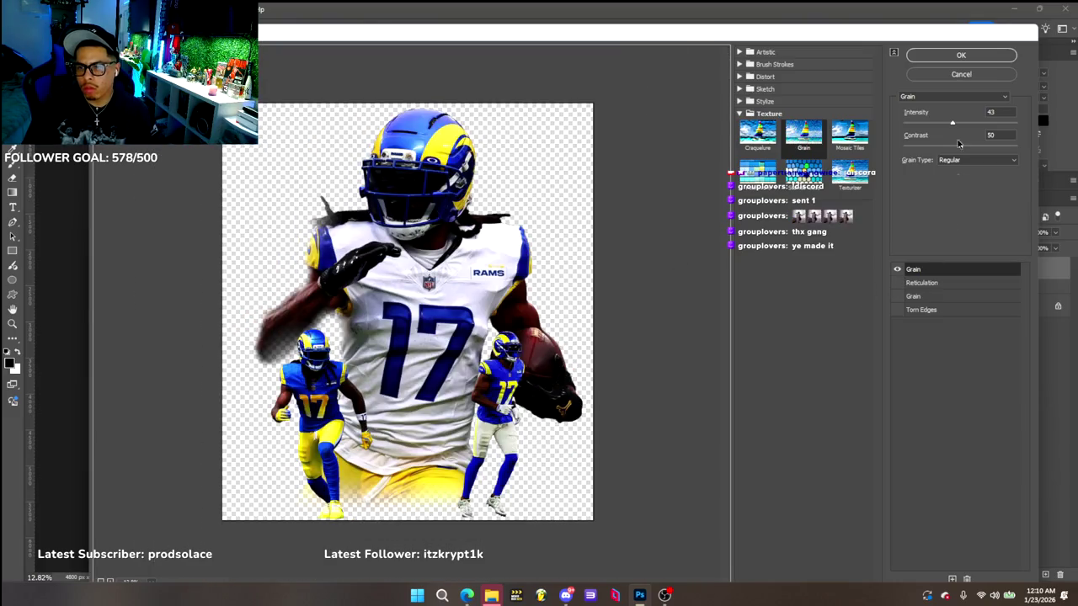
drag(952, 124, 1017, 122)
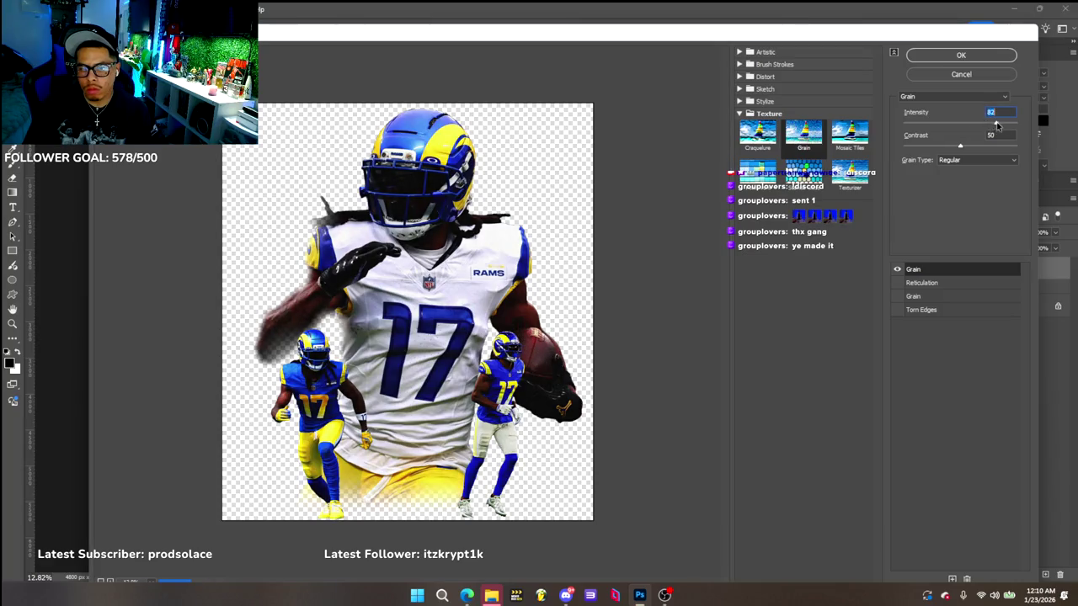
drag(1017, 126, 1004, 127)
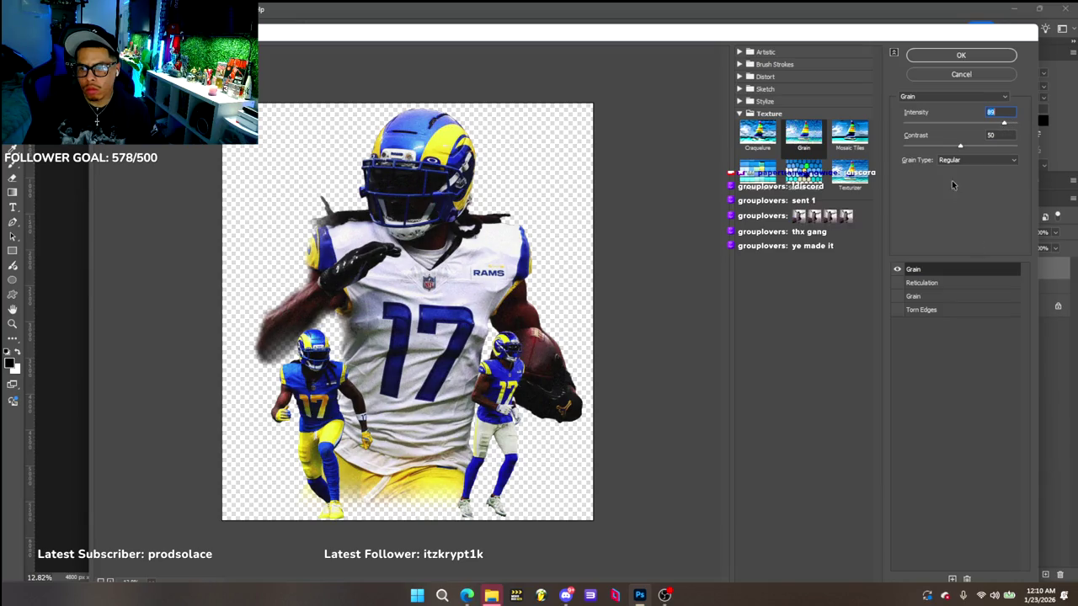
mouse_move(961, 147)
mouse_down()
mouse_move(1009, 146)
mouse_move(998, 146)
mouse_up()
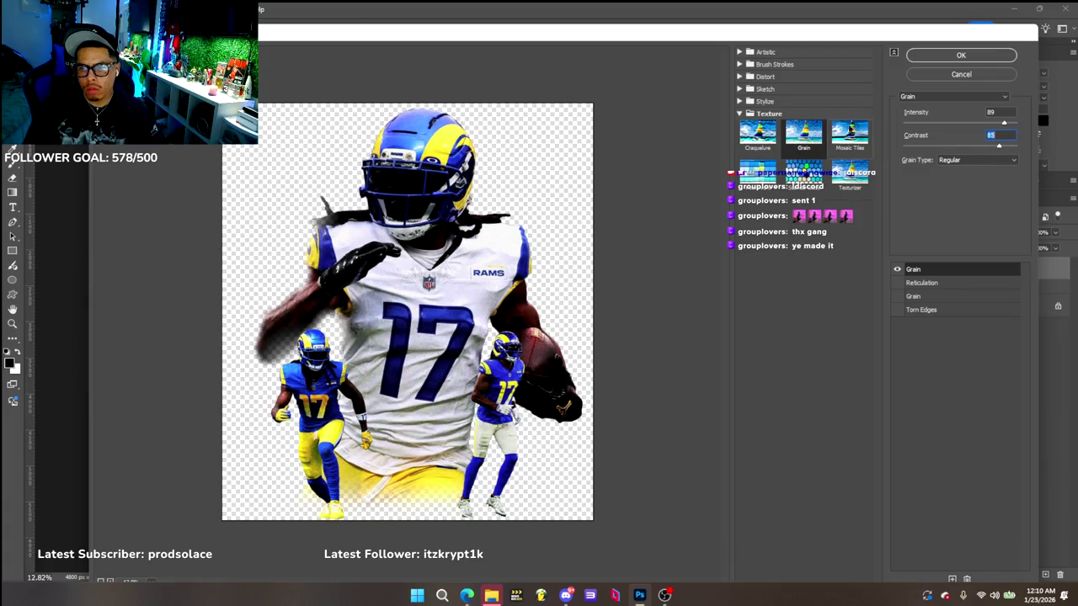
Try Reticulation, Water Paper, Torn Edges, Chrome and Diffuse Glow effects in the stack
click(924, 283)
click(898, 283)
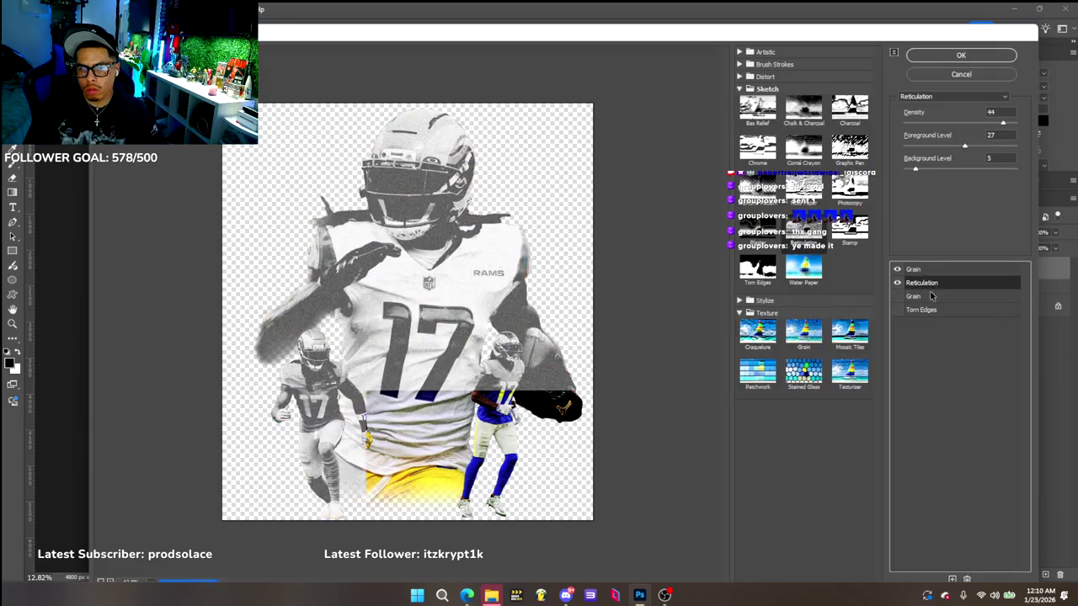
click(804, 269)
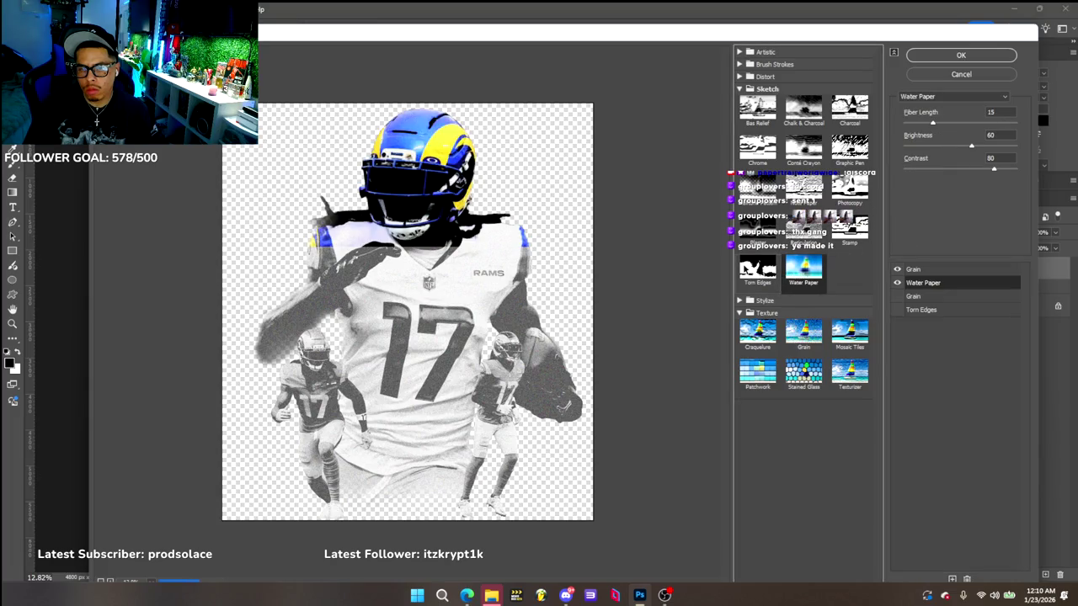
click(757, 268)
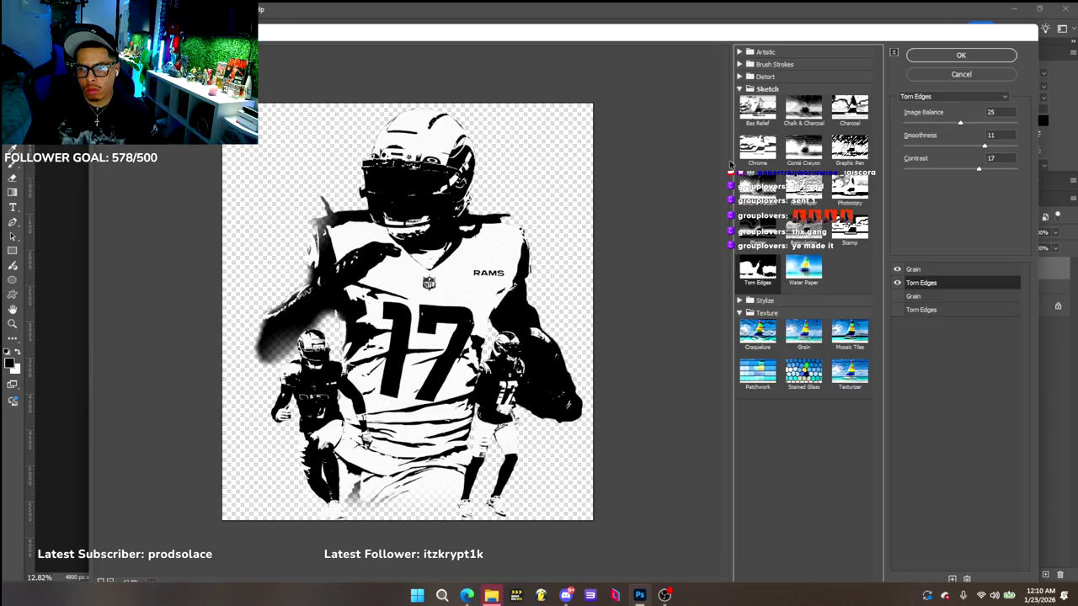
click(759, 152)
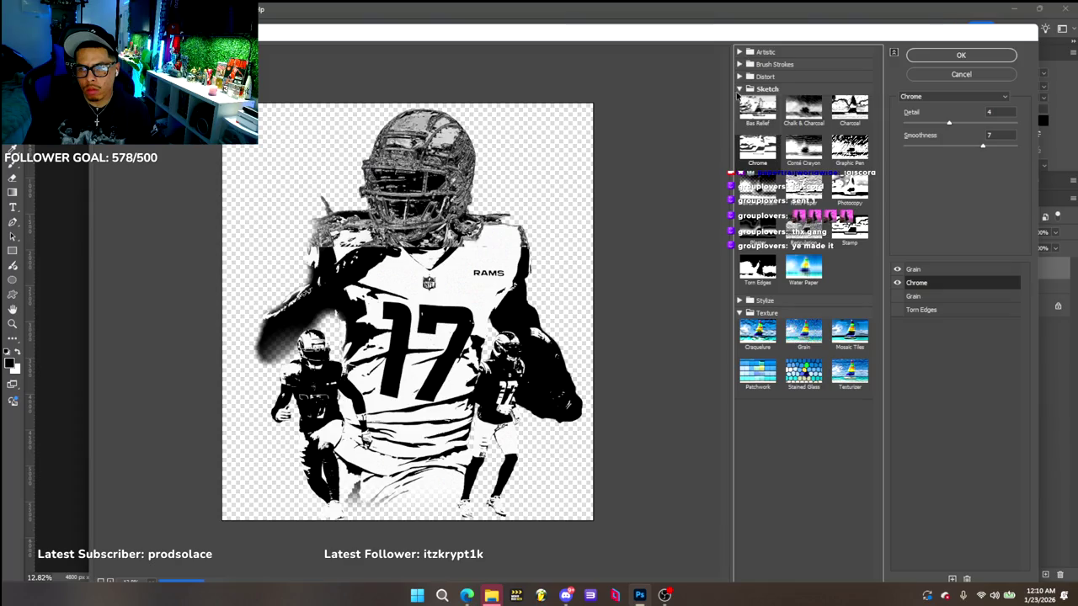
click(740, 89)
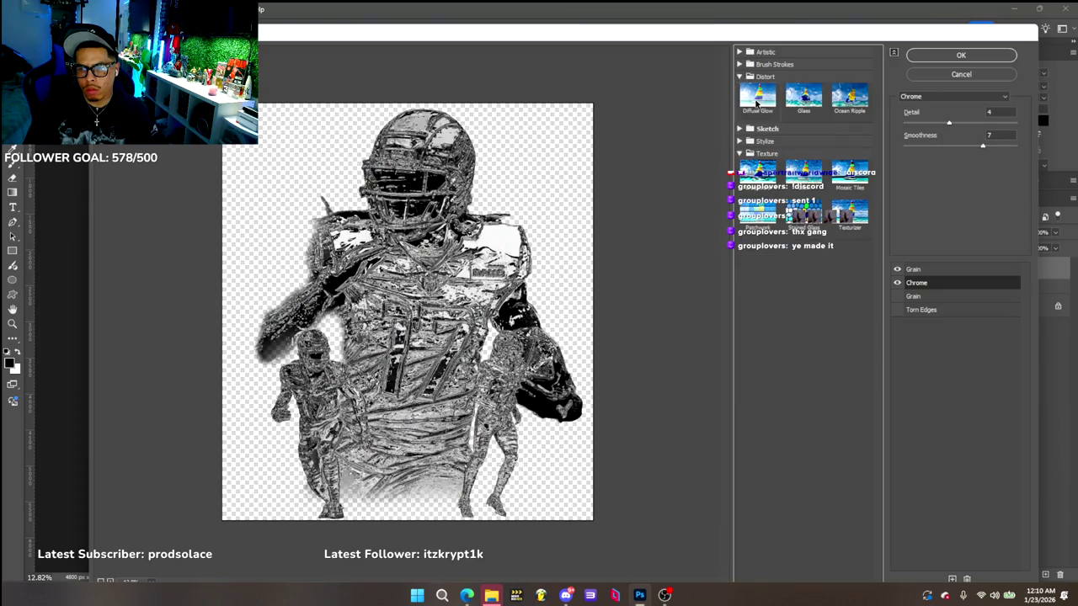
click(741, 76)
click(758, 95)
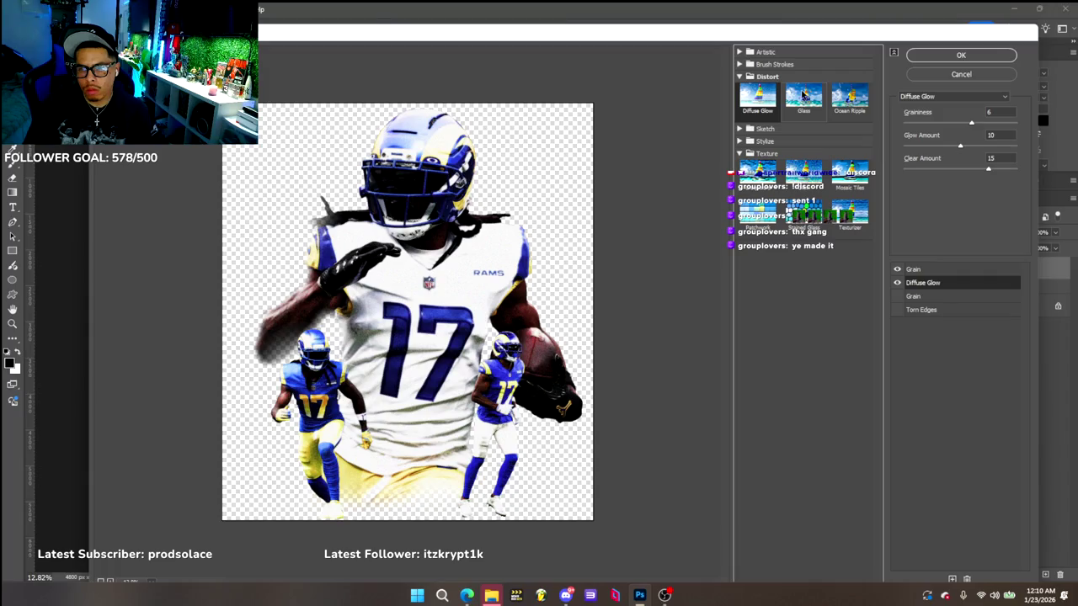
Set Diffuse Glow graininess and glow amount to 1 and apply the Filter Gallery
click(944, 283)
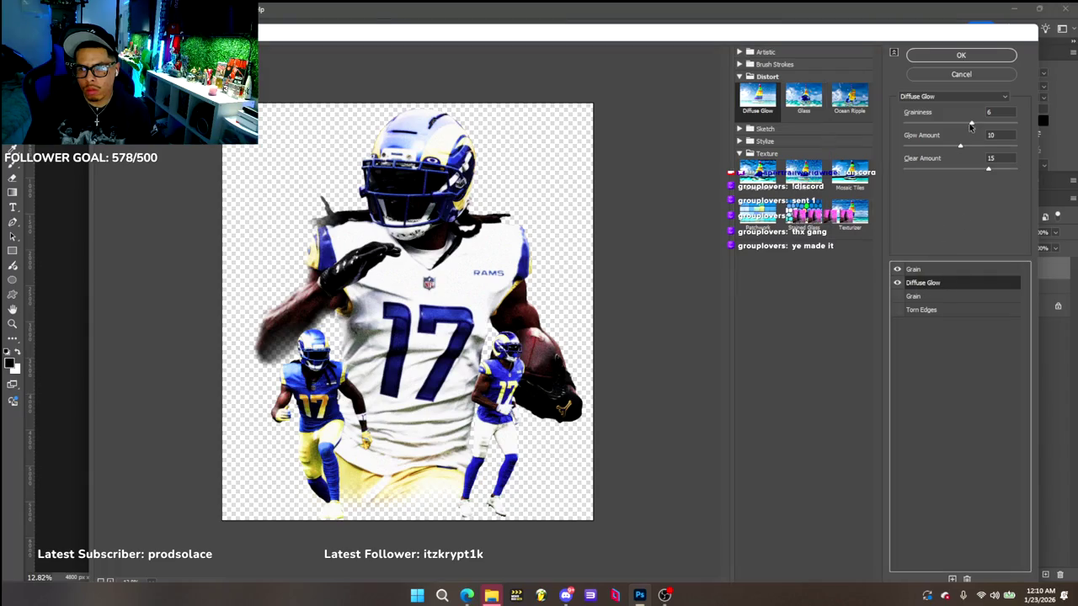
drag(972, 124, 931, 123)
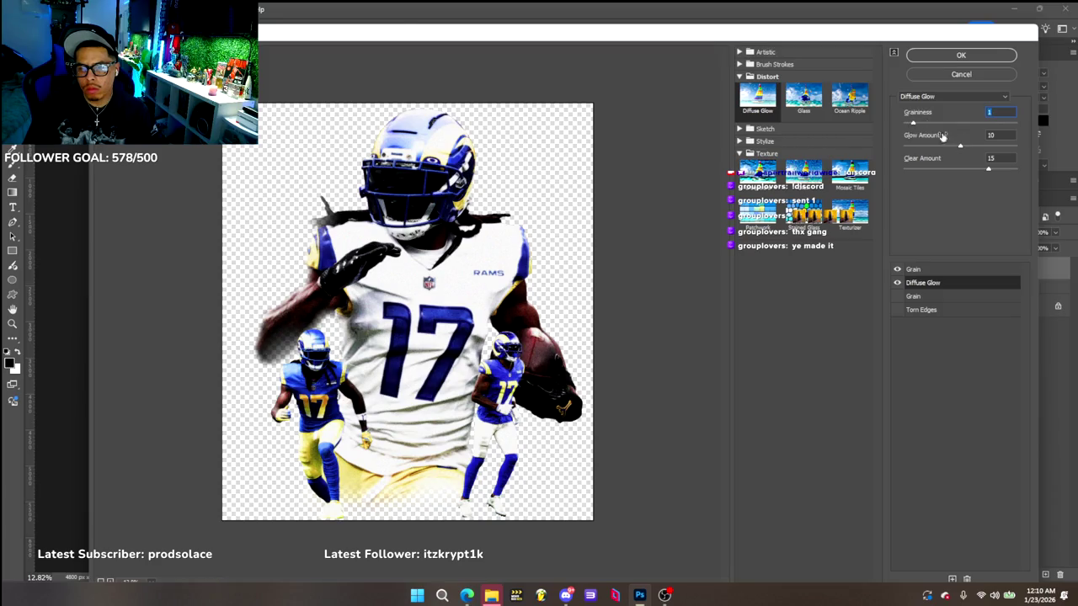
drag(959, 147, 918, 148)
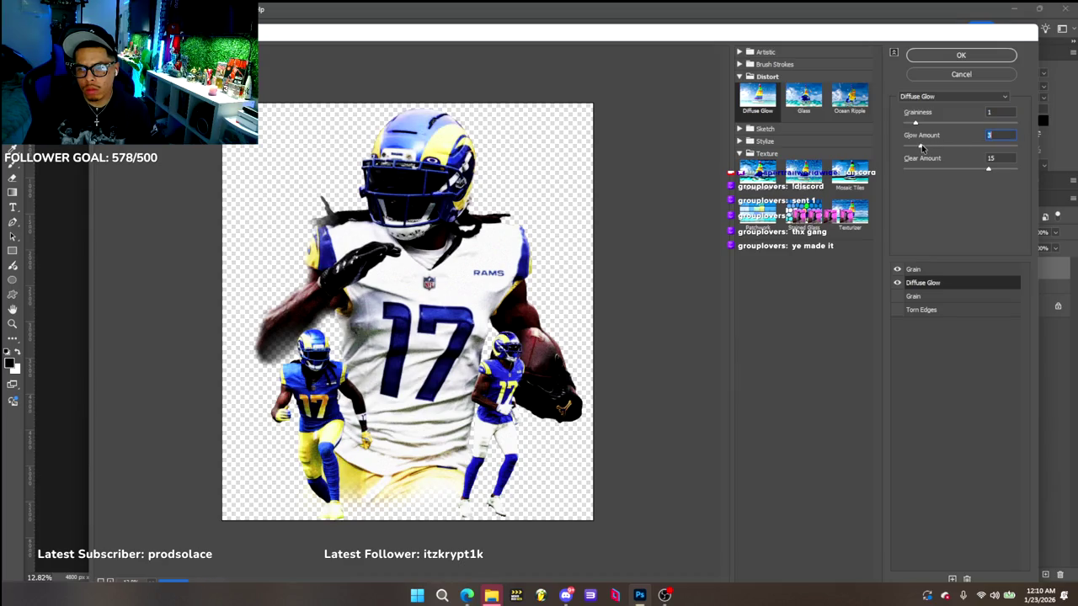
click(961, 54)
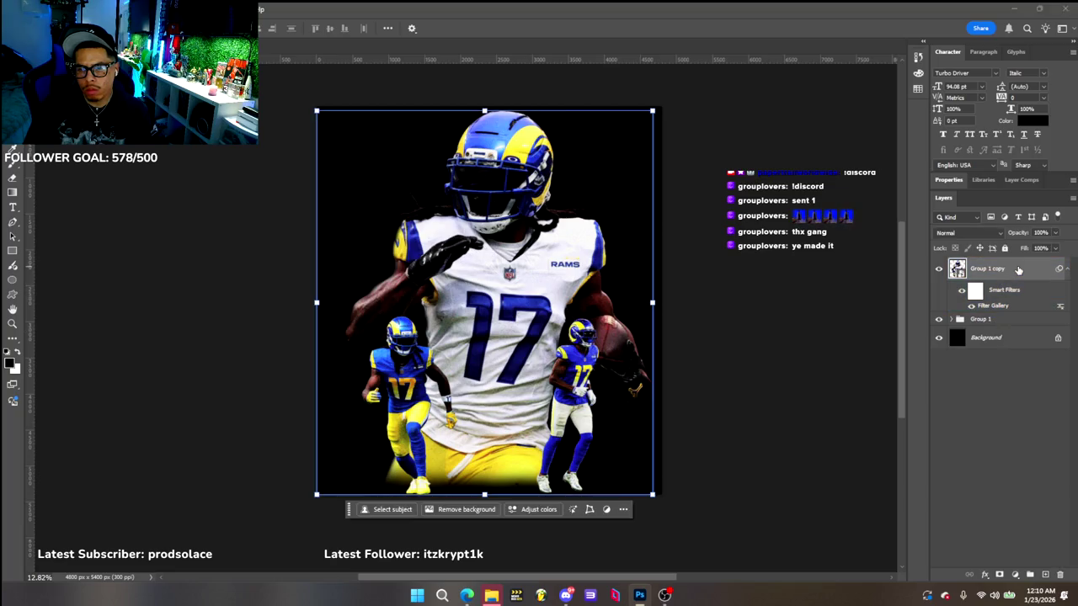
click(987, 233)
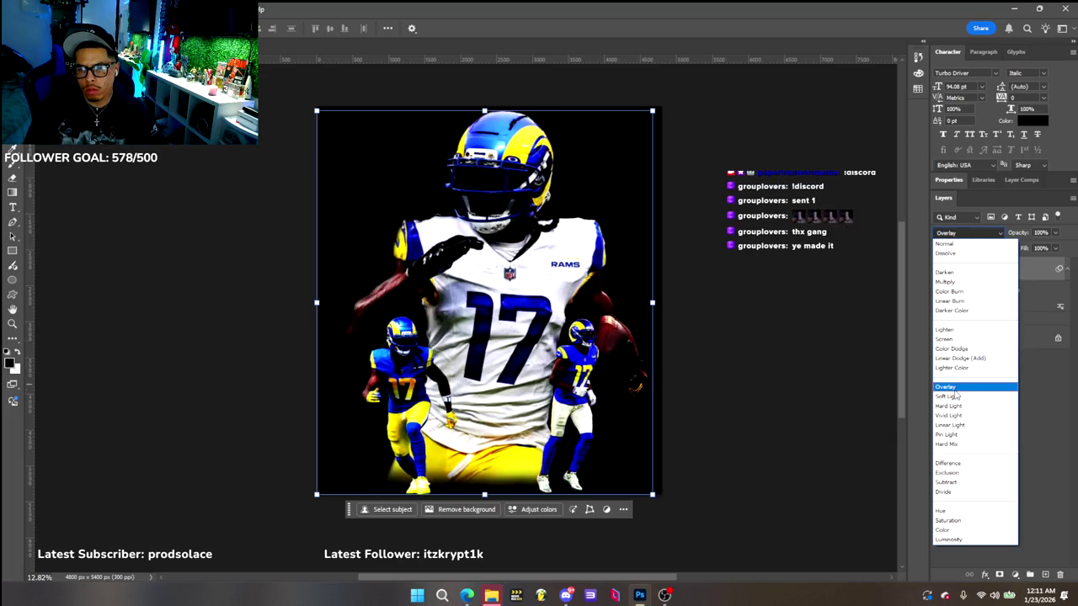
click(955, 389)
click(968, 233)
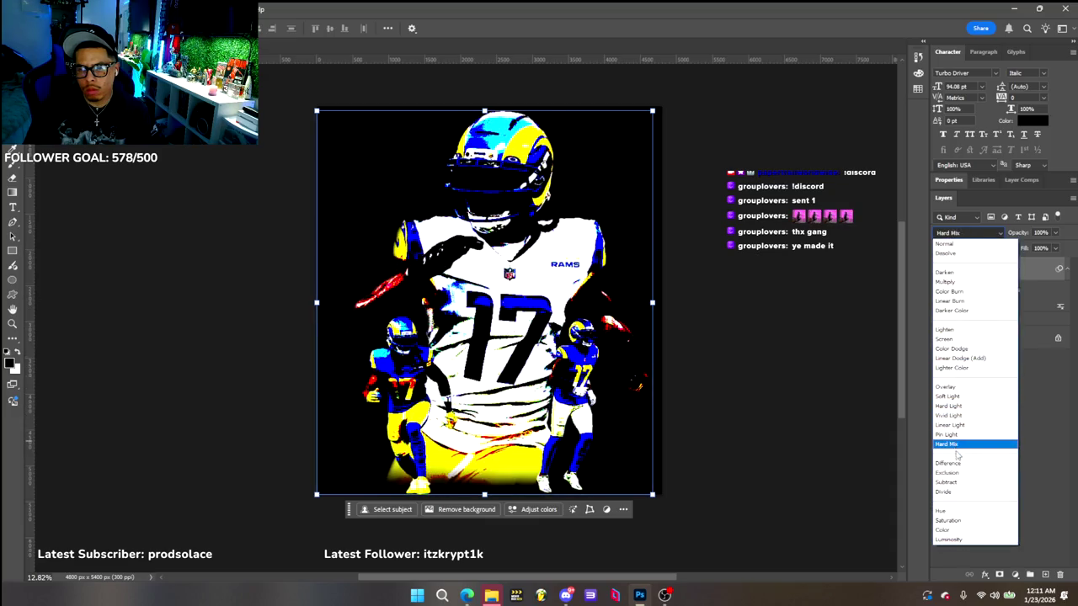
click(956, 492)
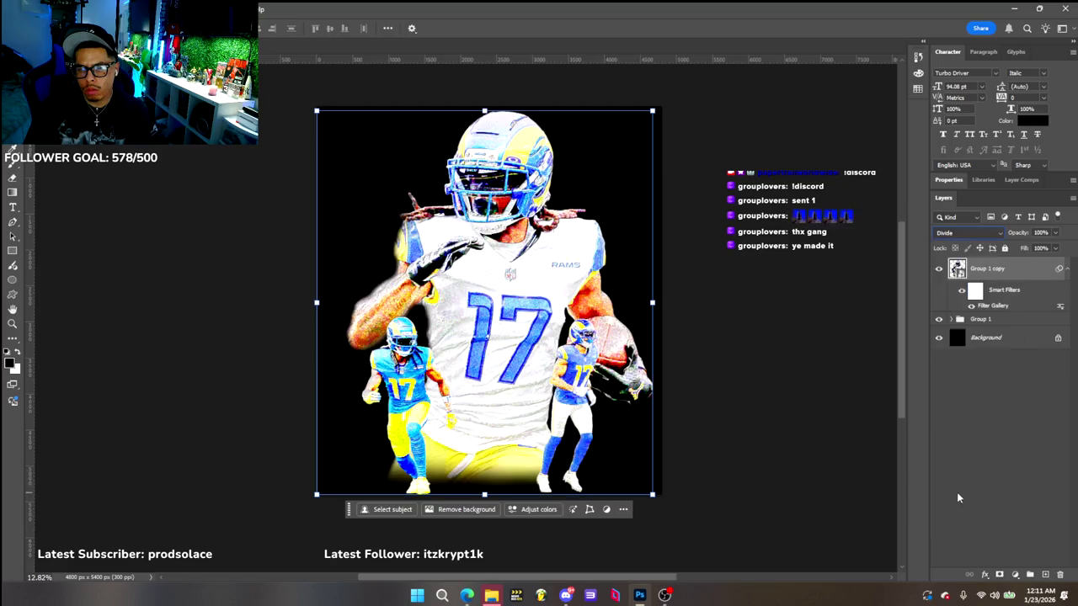
click(969, 233)
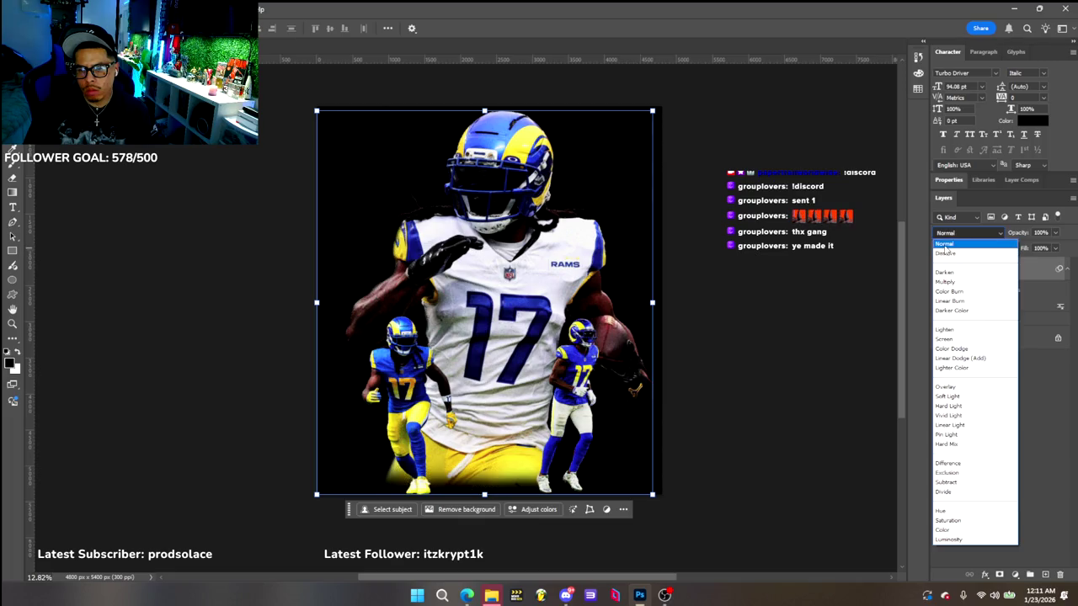
click(945, 244)
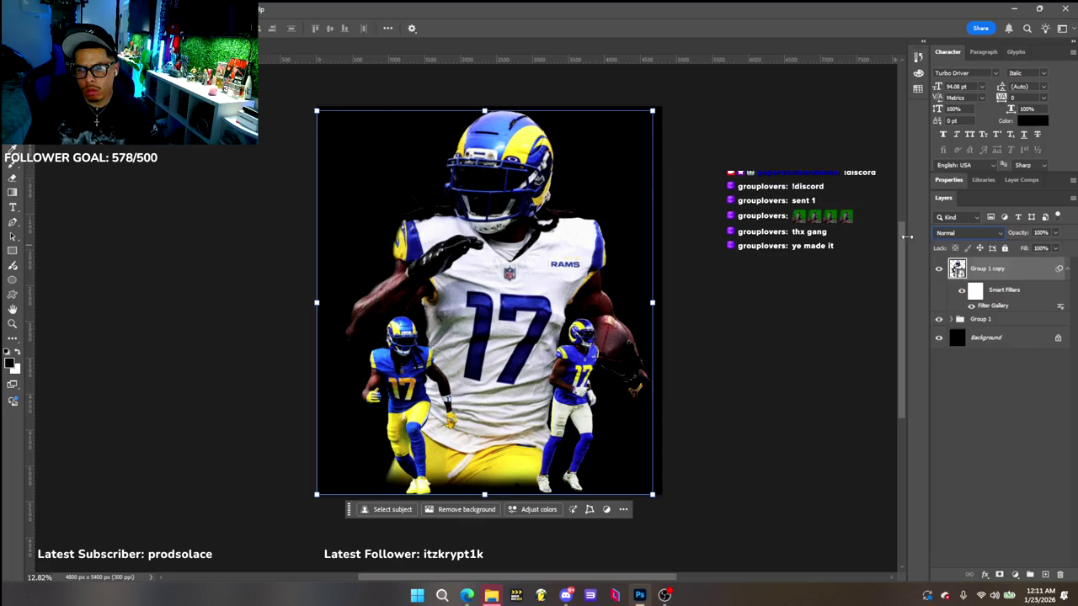
click(1010, 286)
click(1024, 268)
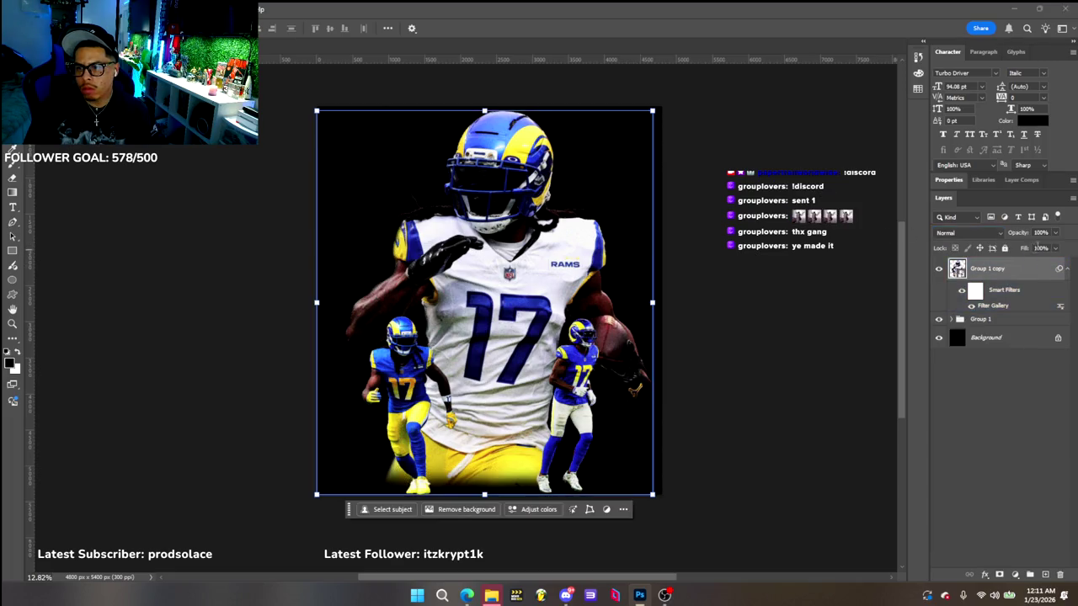
click(1055, 233)
mouse_move(1055, 247)
mouse_down()
mouse_move(1040, 247)
mouse_move(1049, 250)
mouse_up()
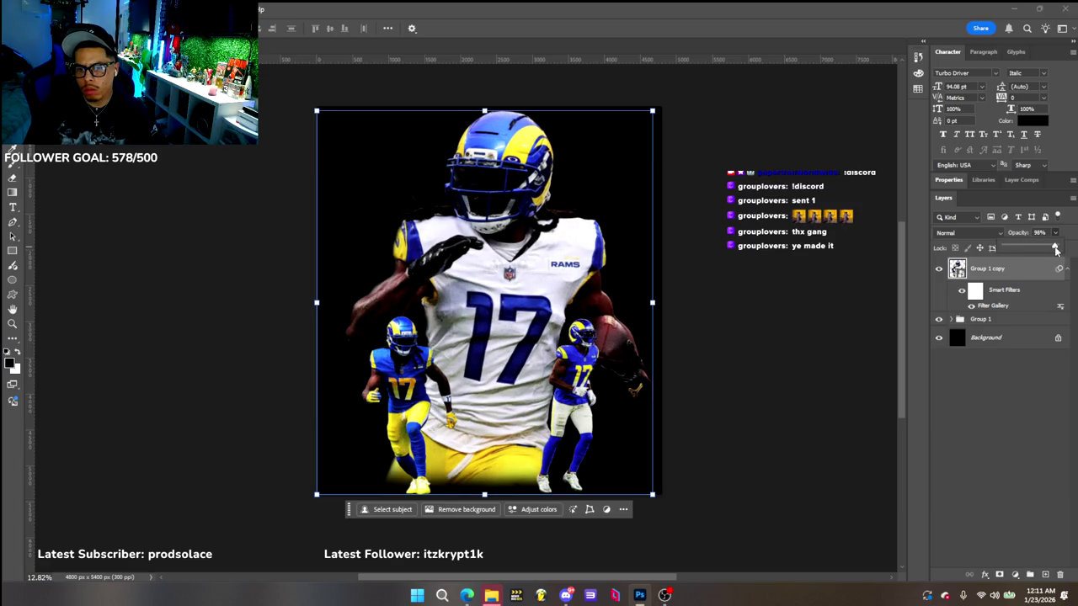
drag(1057, 250, 1063, 250)
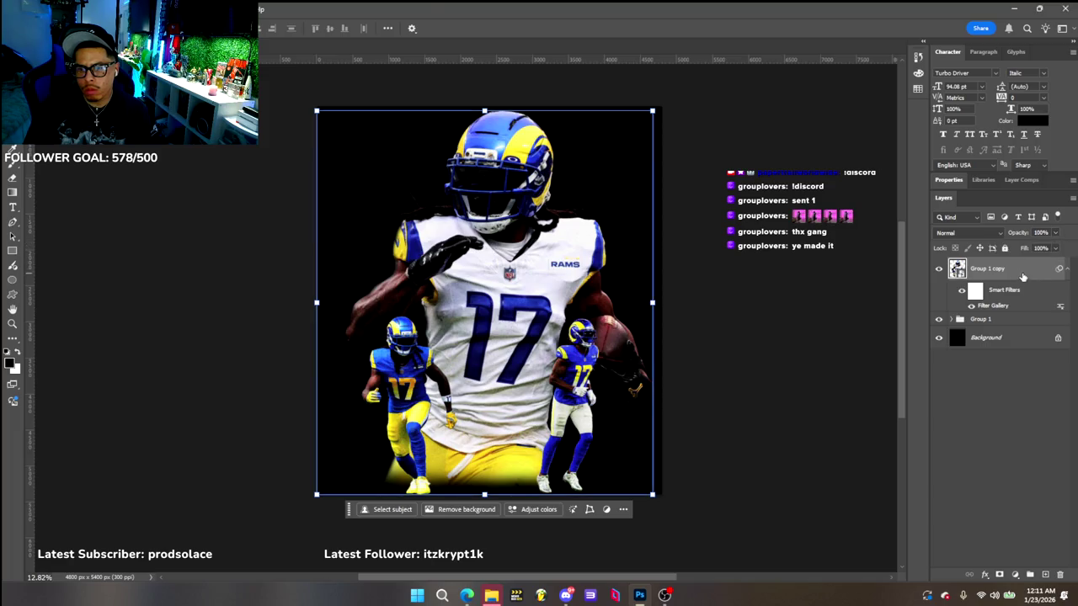
click(66, 9)
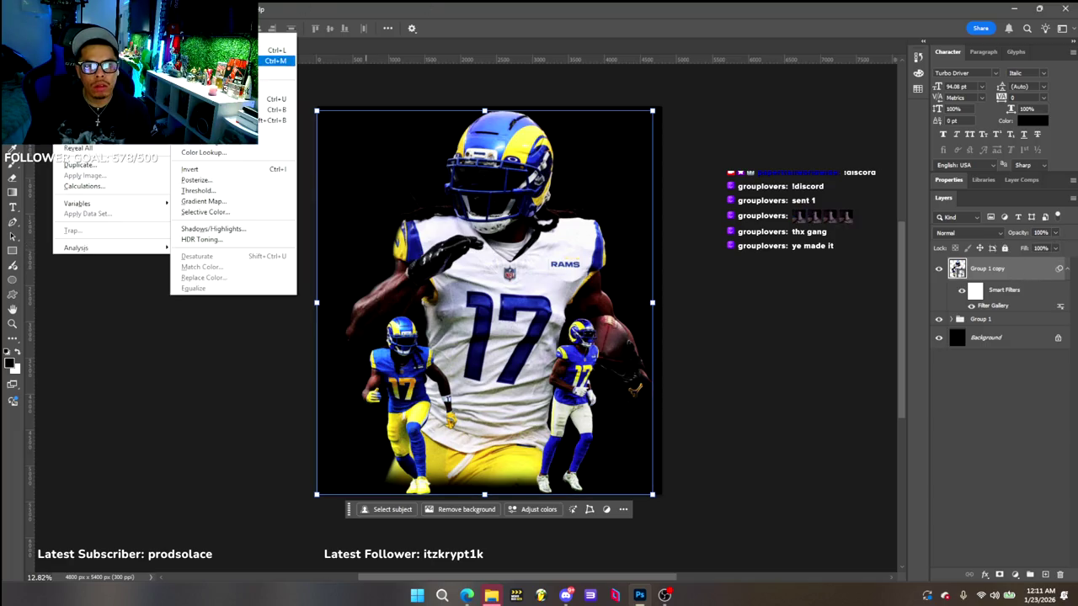
Give Group 1 copy a Levels filter with midtones 0.76 and black input 0
click(202, 48)
drag(692, 291, 706, 288)
drag(625, 289, 622, 287)
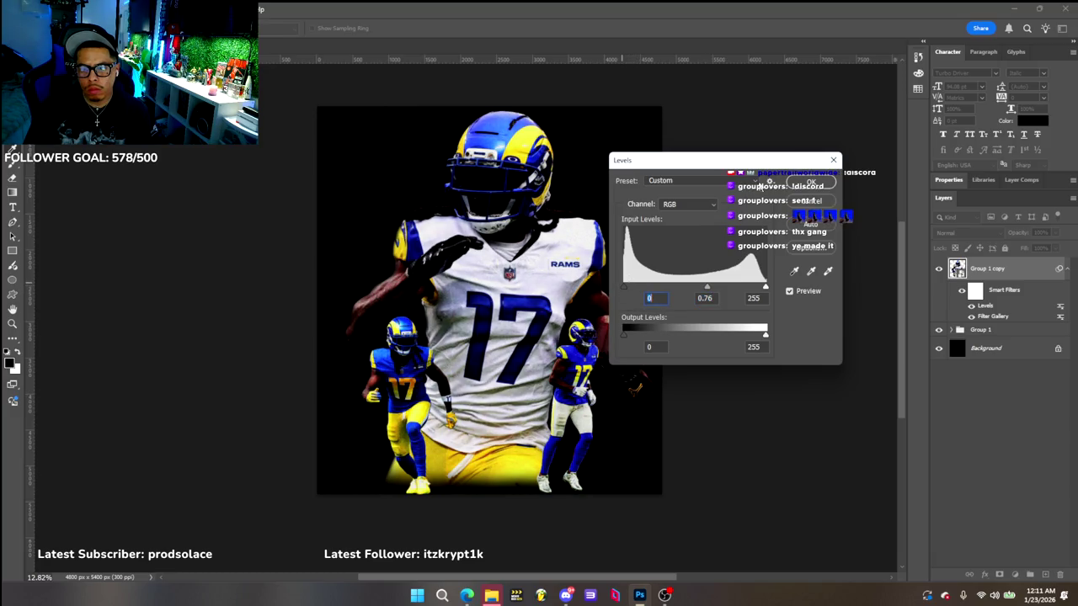
click(811, 183)
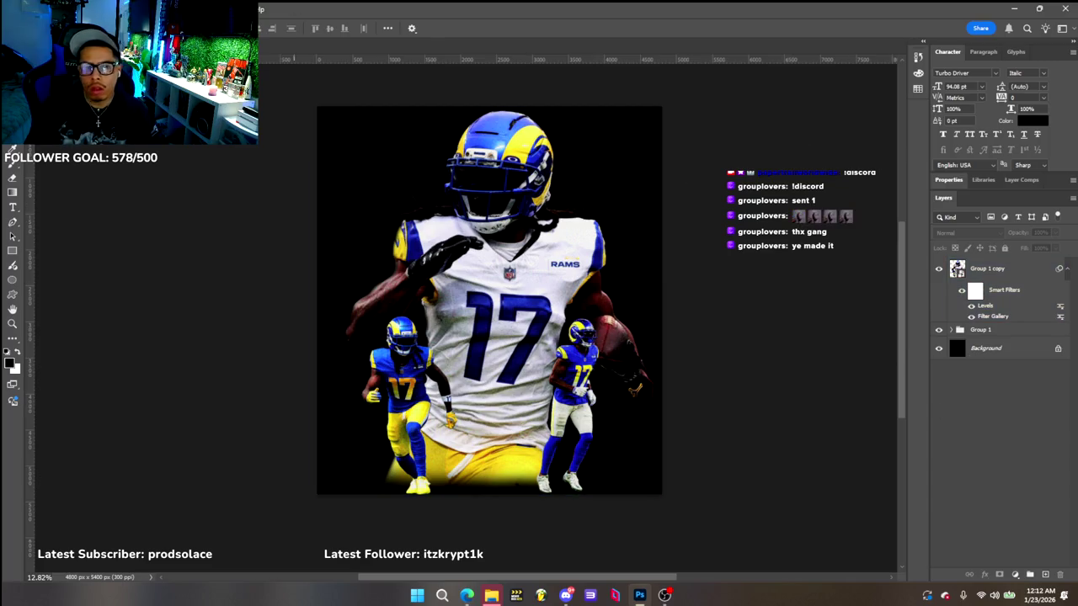
Go to the Home screen and try a recent file, dismissing the missing-file error
click(14, 28)
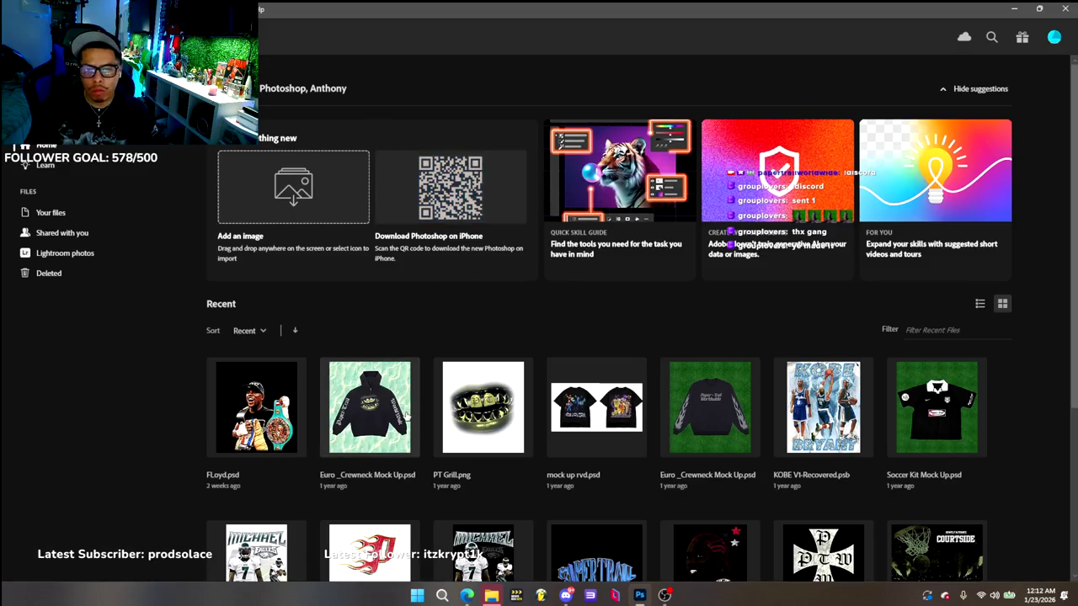
scroll(695, 403, down, 2)
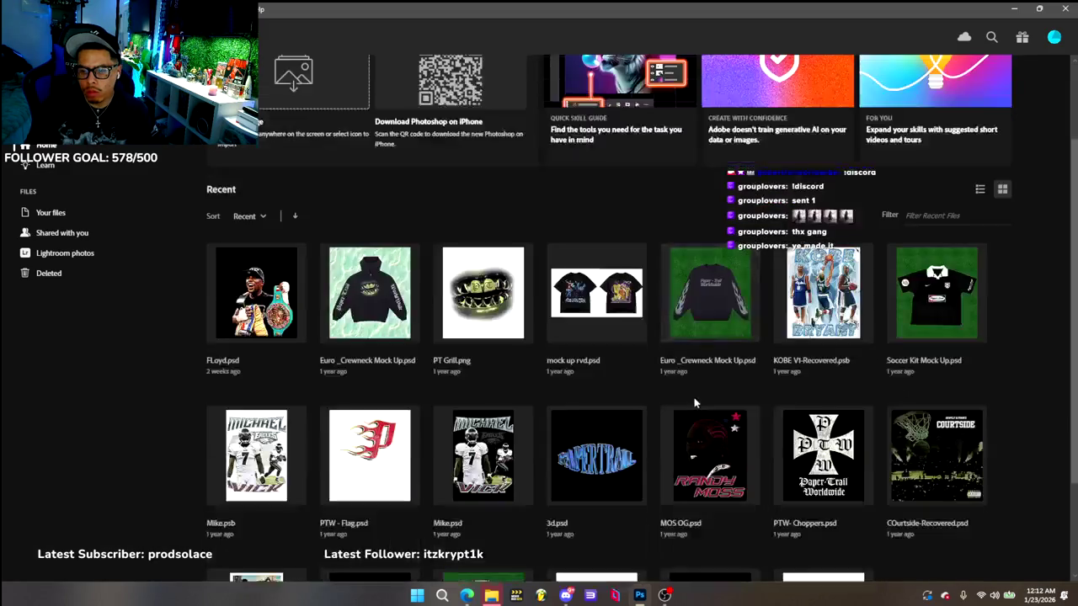
click(704, 291)
click(527, 223)
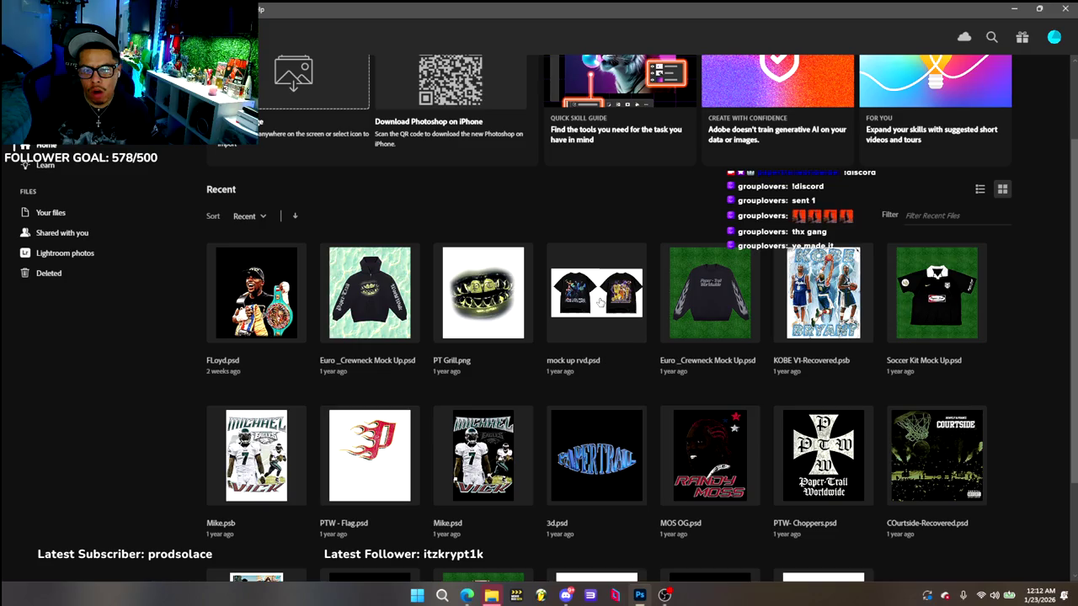
Open and cancel the New Document dialog, then browse the F: drive in File Explorer
key(ctrl+n)
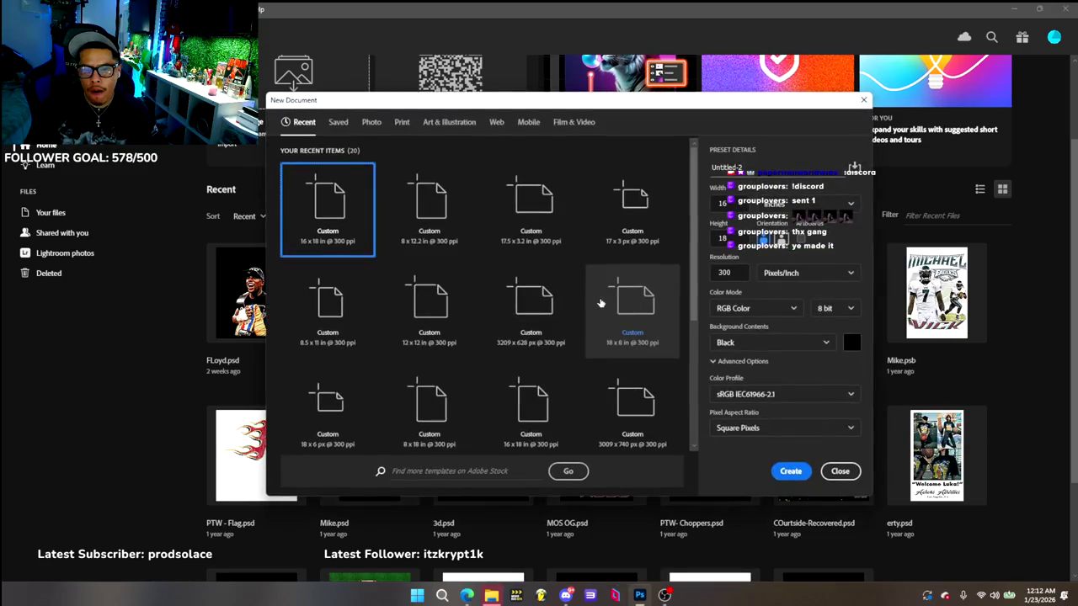
click(840, 472)
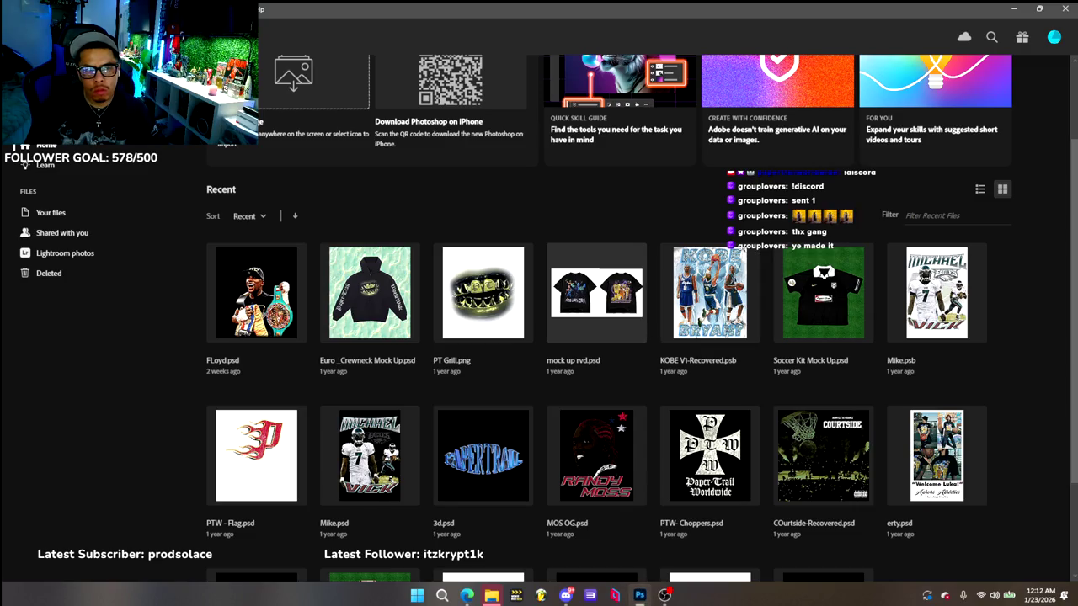
click(491, 595)
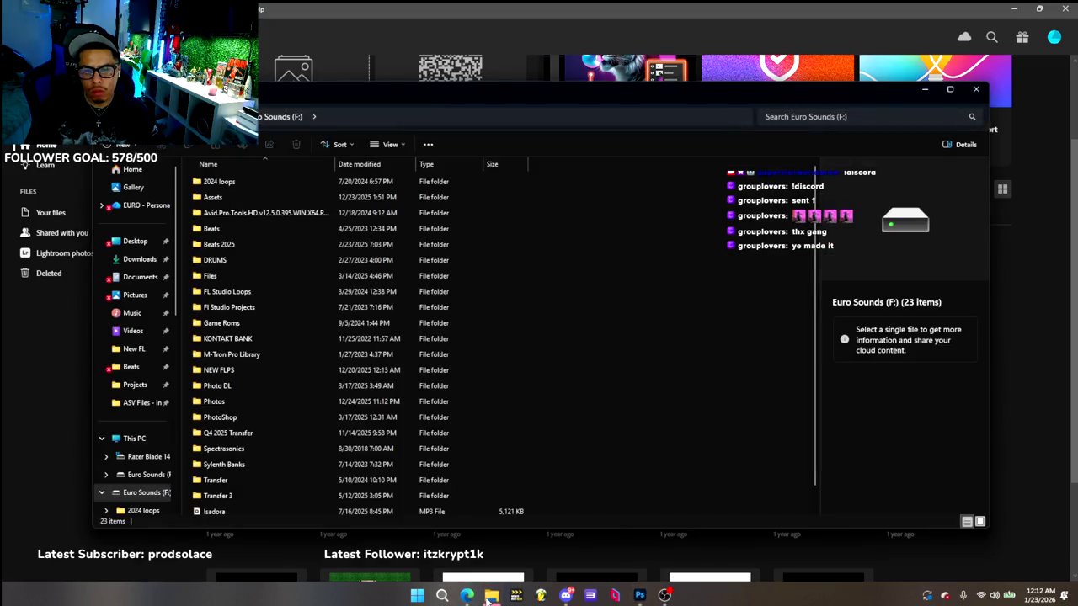
Close the Euro Sounds (F:) File Explorer window
click(975, 90)
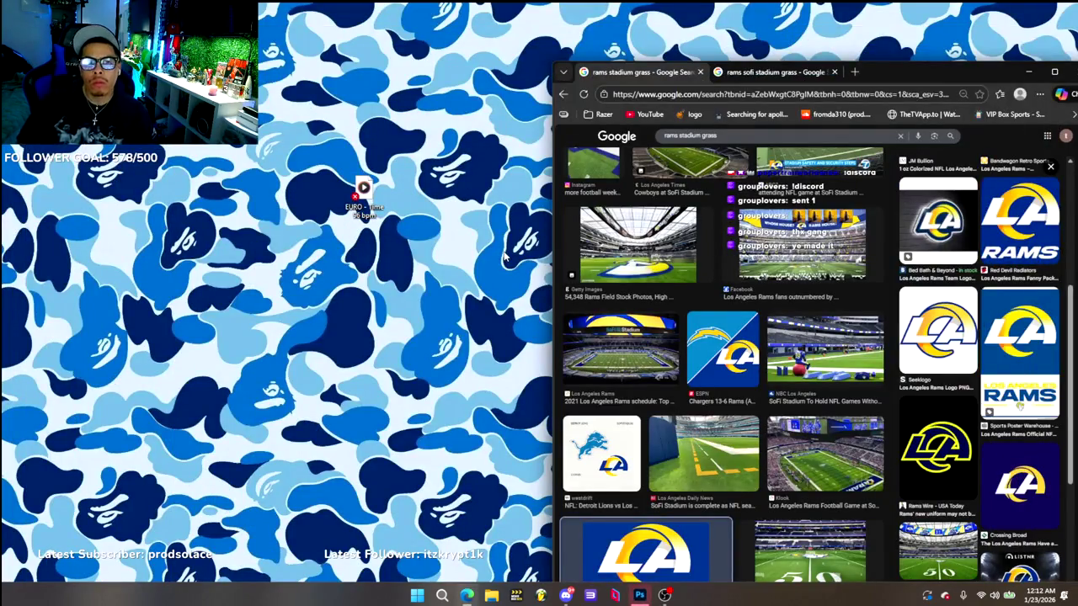
Switch from the 'rams stadium grass' image results to the Photoshop T-shirt mockup with Alt+Tab
key(alt+Tab)
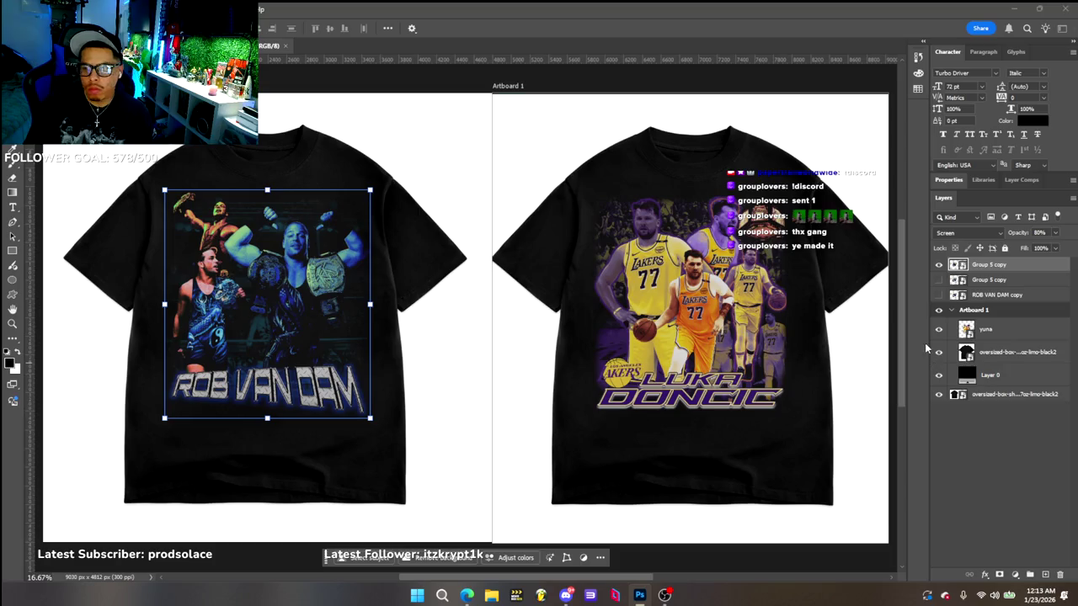
Hide the Rob Van Dam graphic and try dragging the Rams Group 1 copy artwork onto the mockup
click(939, 264)
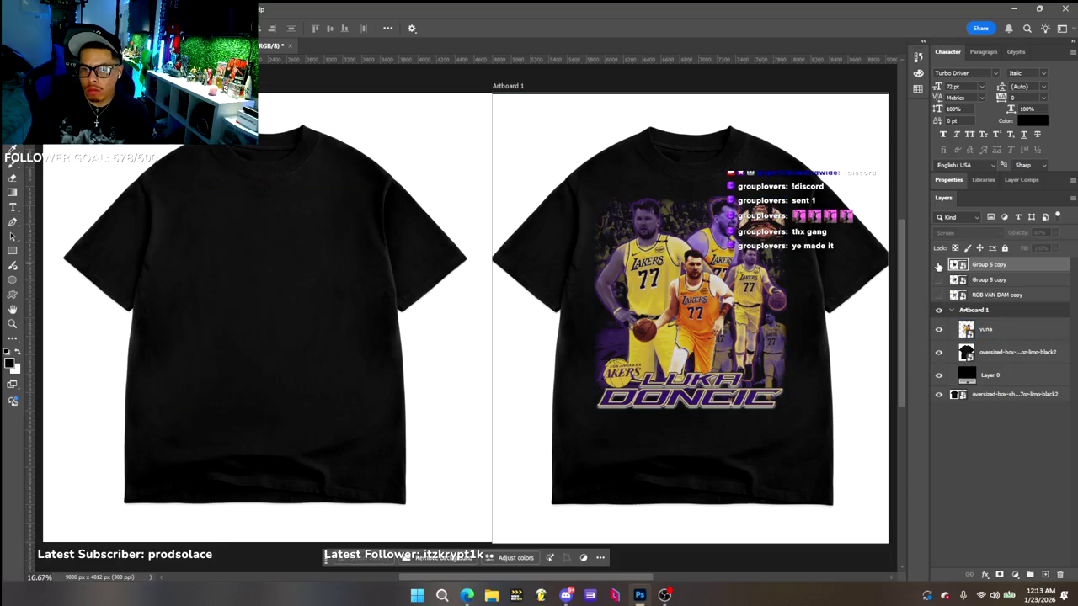
click(939, 265)
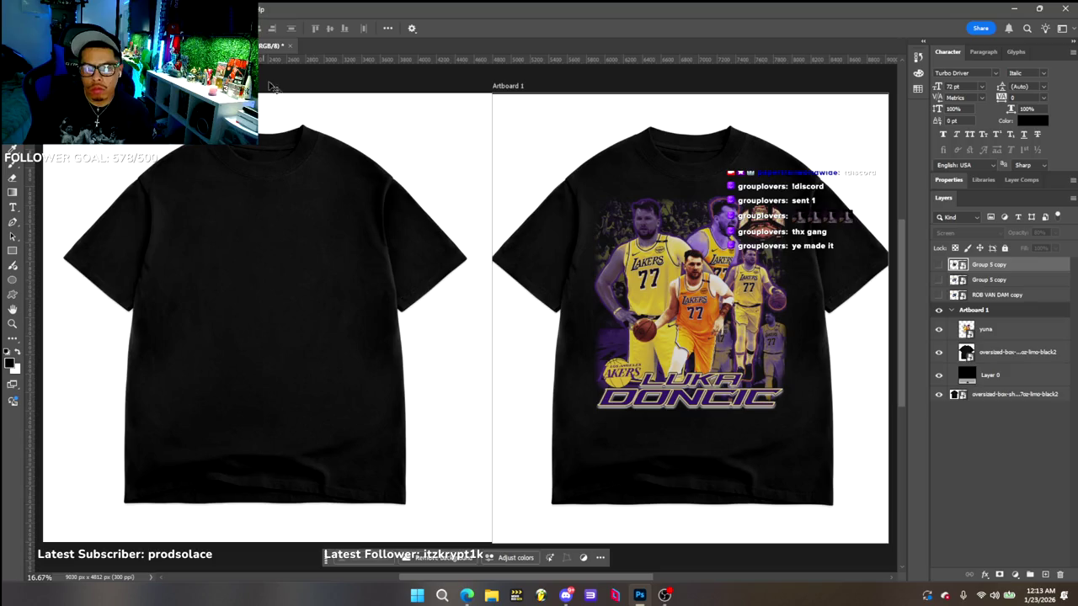
key(ctrl+Tab)
click(1026, 289)
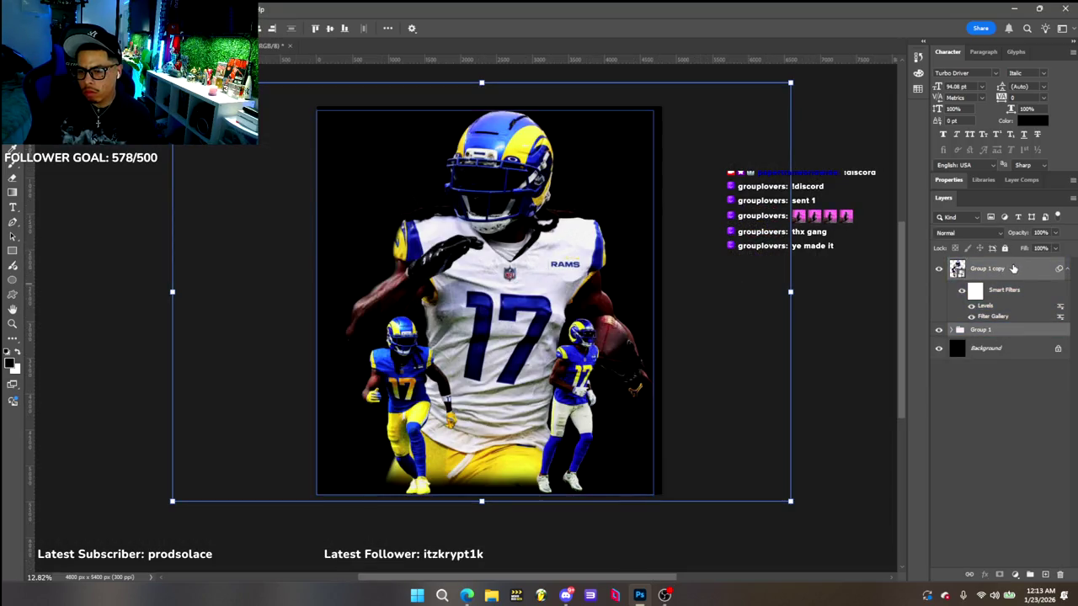
drag(111, 86, 1042, 266)
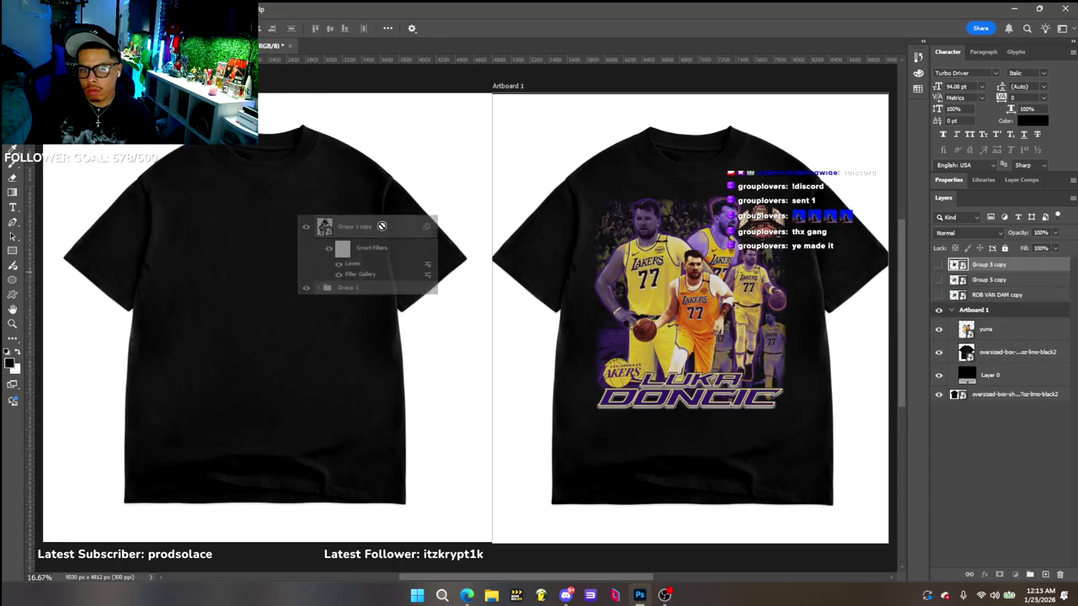
drag(1043, 266, 278, 303)
drag(989, 264, 1035, 265)
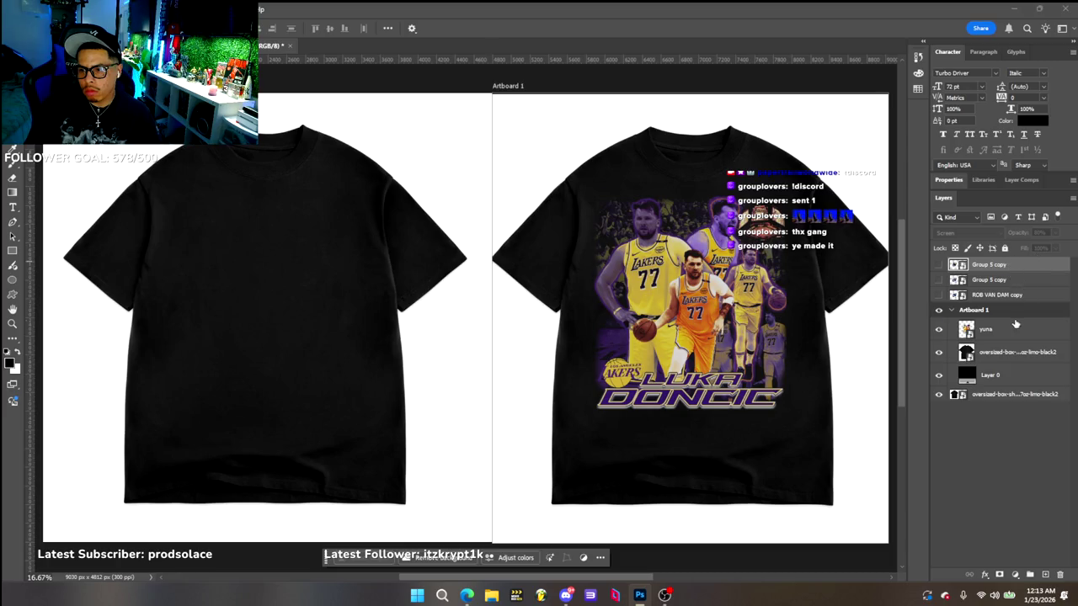
Toggle Artboard 1 layer visibility until the left shirt shows plain black, selecting the blank shirt layer
click(964, 312)
click(940, 310)
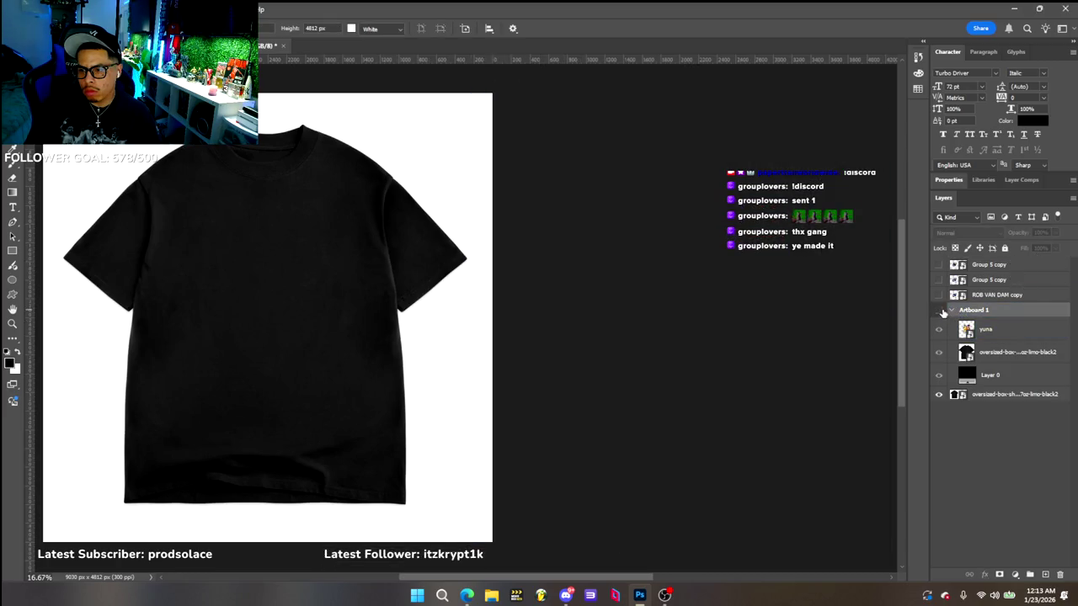
click(954, 310)
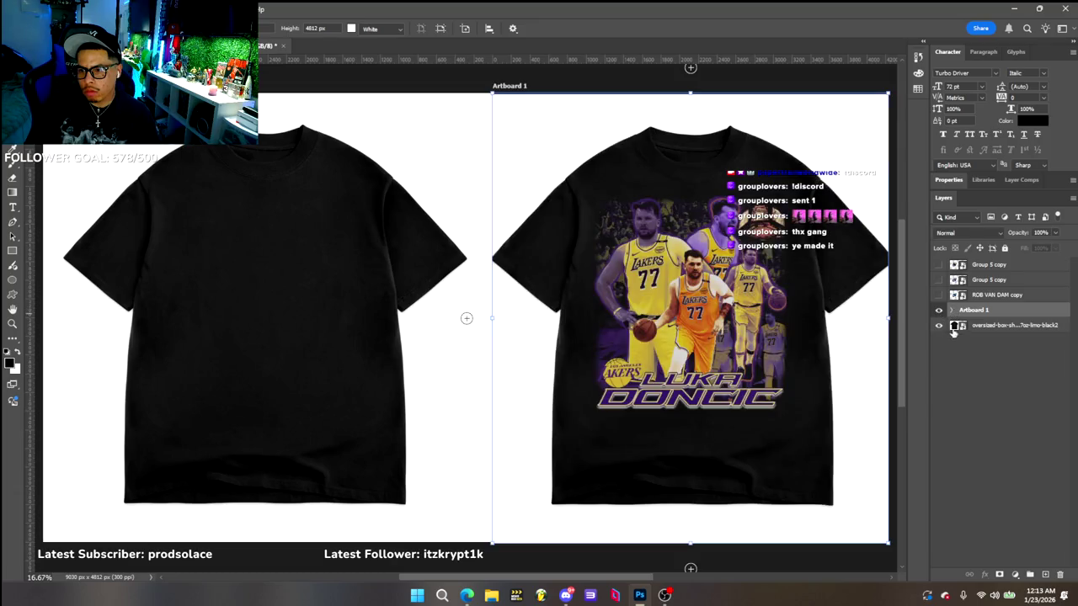
click(940, 326)
click(939, 333)
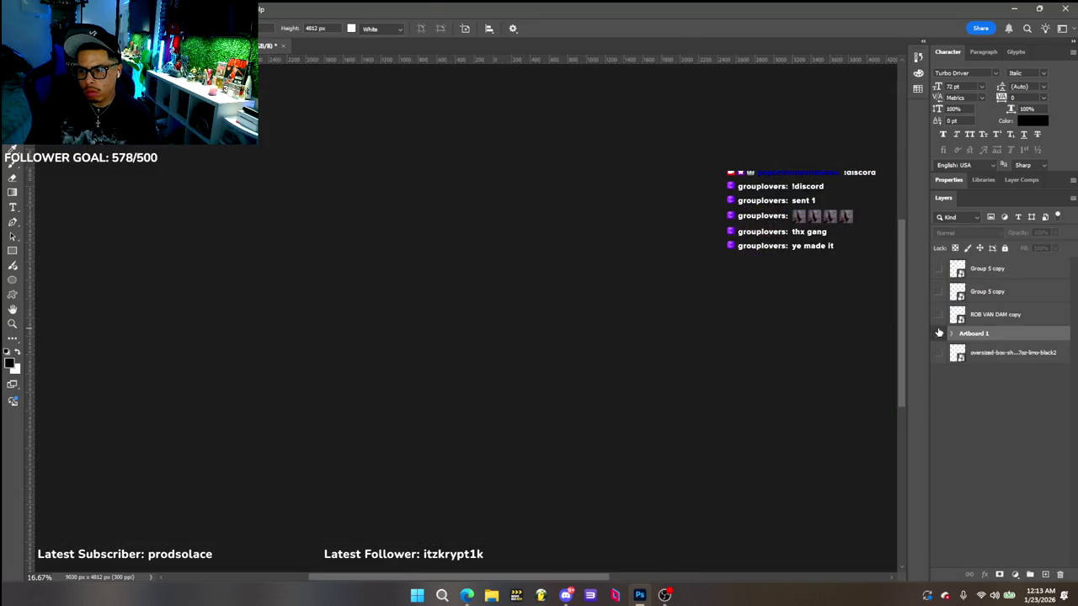
click(940, 335)
click(940, 316)
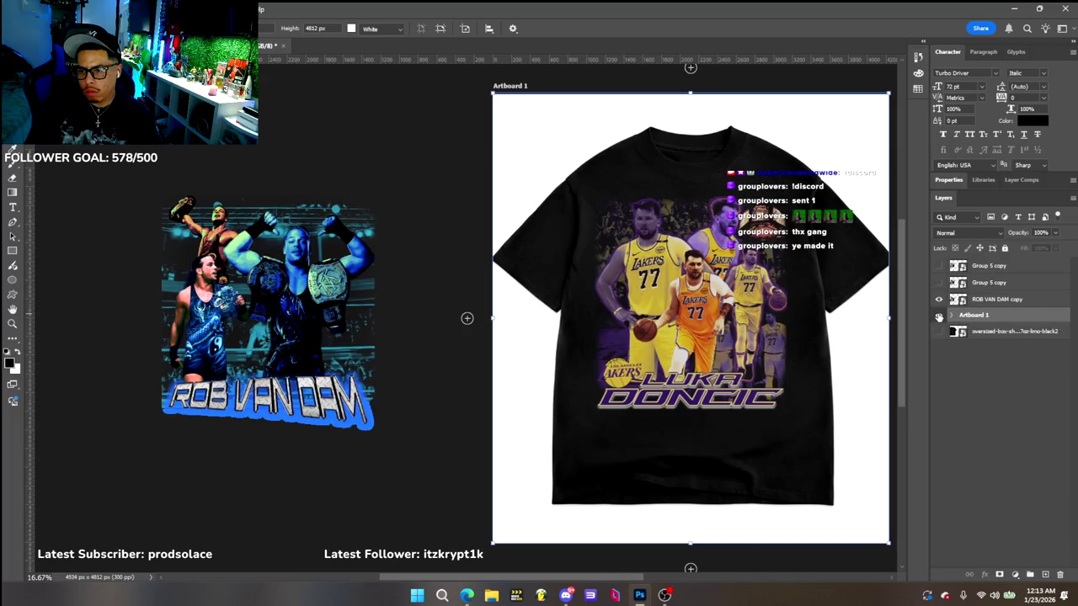
click(940, 315)
click(940, 283)
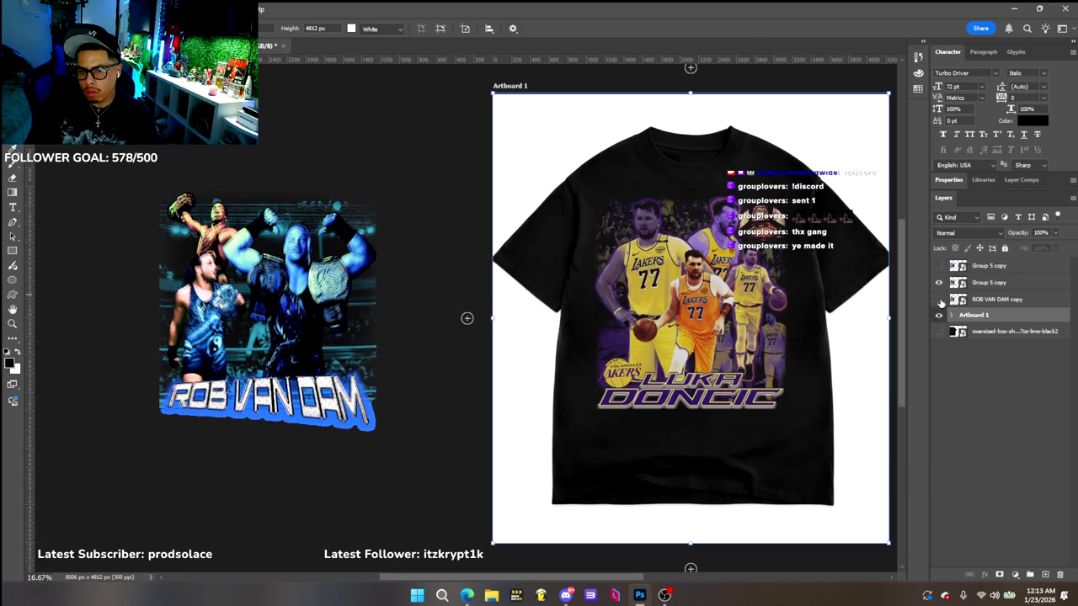
click(940, 299)
click(939, 354)
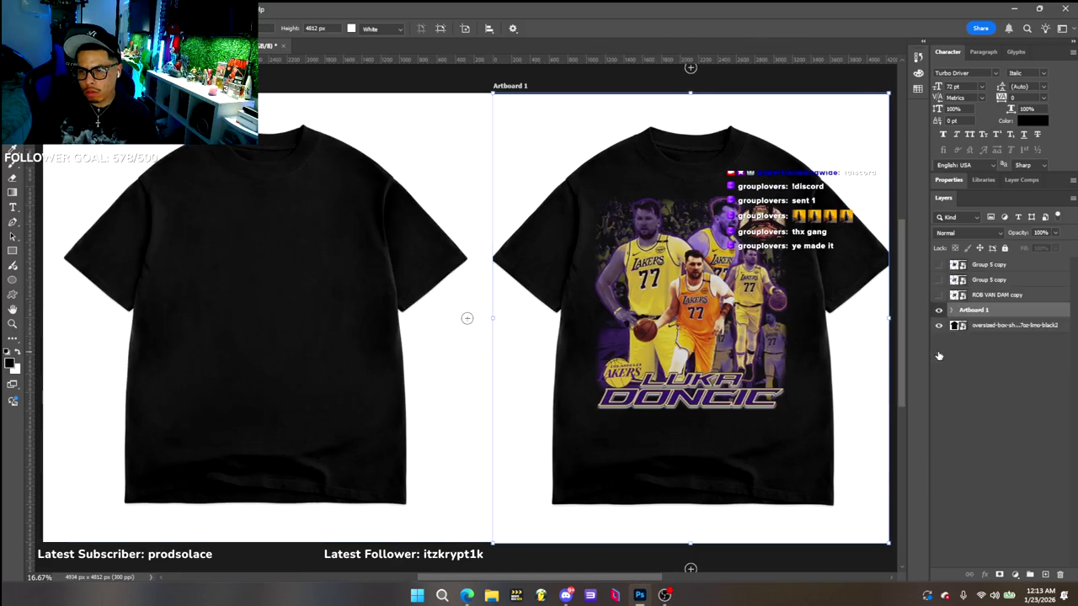
click(992, 327)
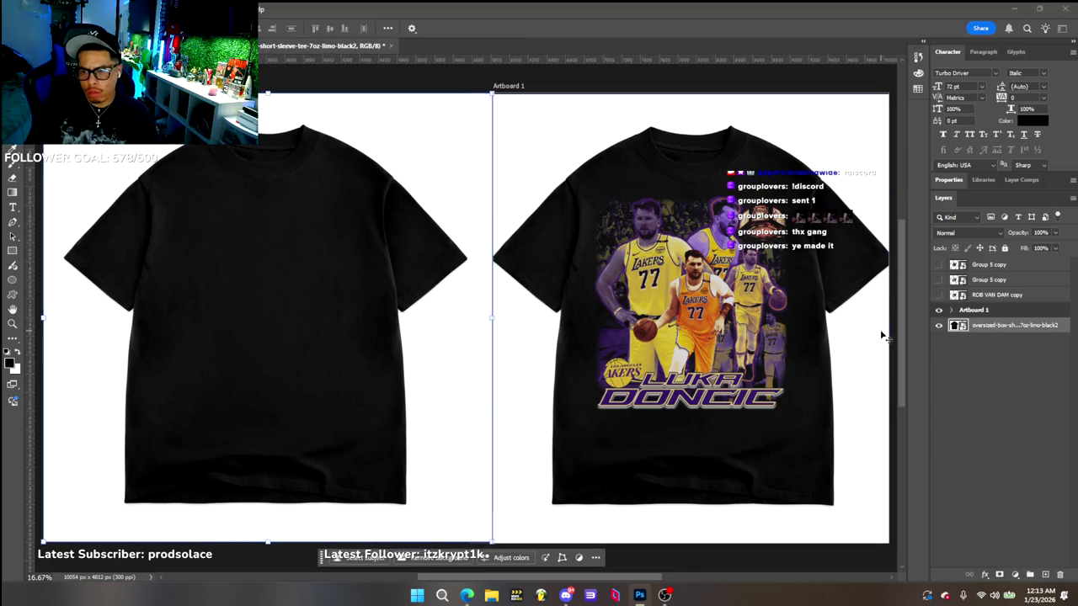
Briefly preview other graphics on the left shirt, then return to the Rams #17 document
alt+click(939, 265)
click(939, 264)
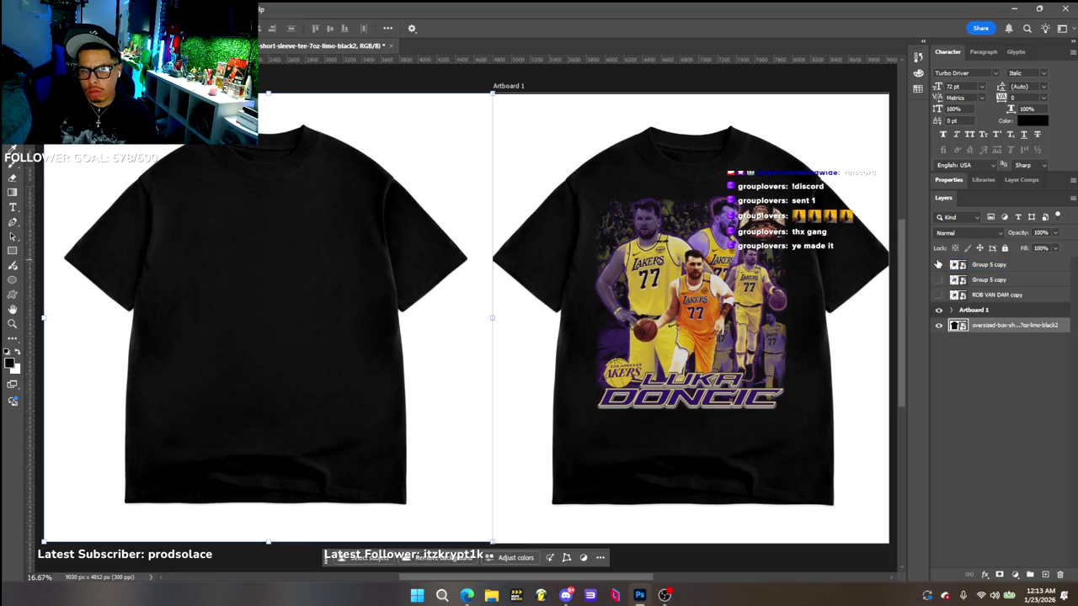
key(ctrl+Tab)
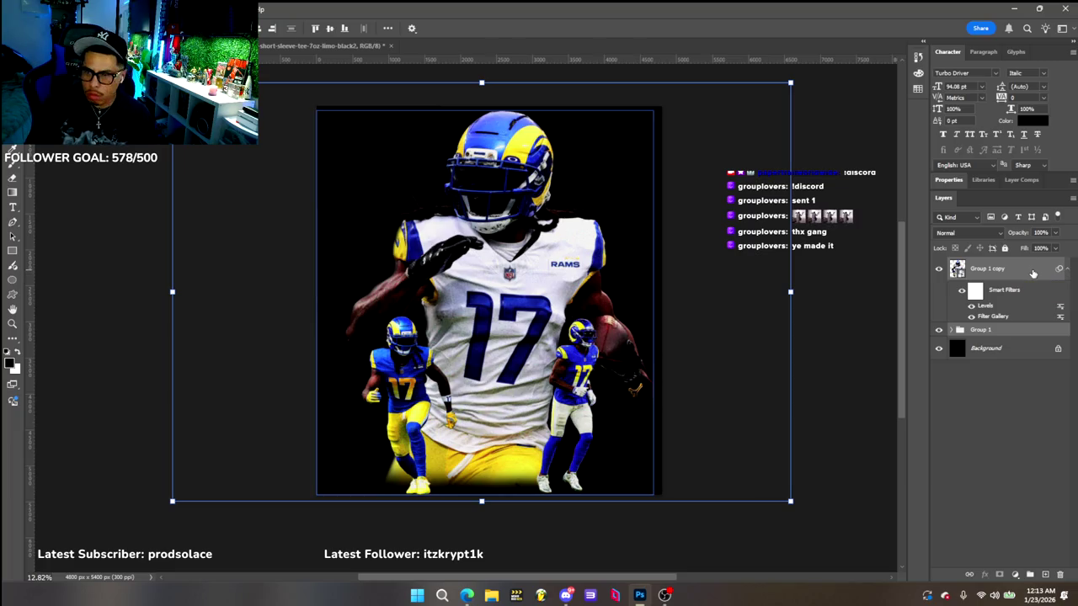
Duplicate the Rams #17 artwork layers, merge the copies into one layer, and hide the originals
key(ctrl+j)
right_click(1006, 268)
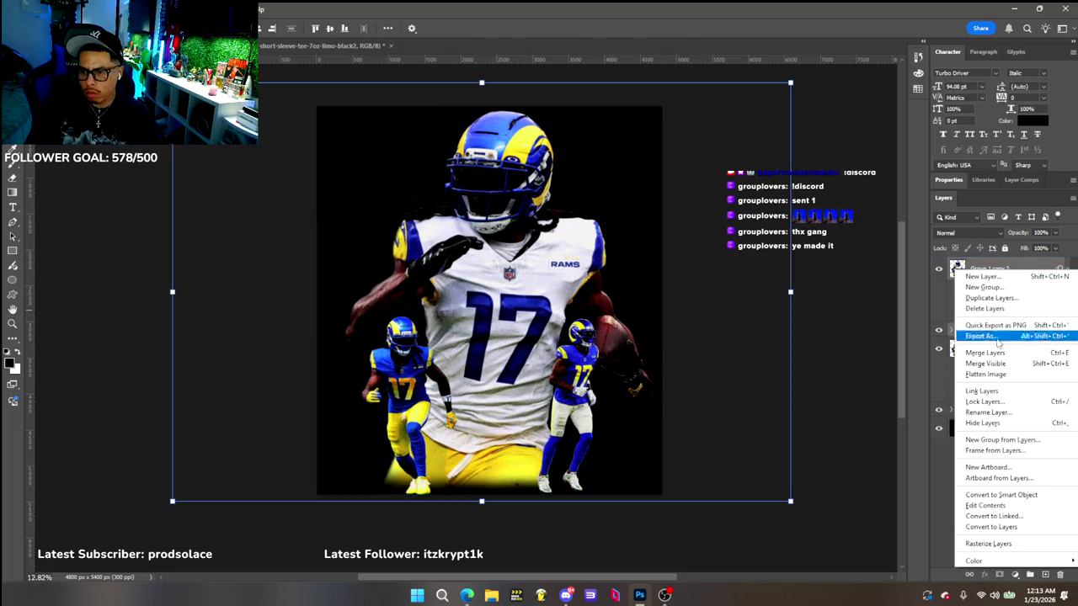
click(985, 493)
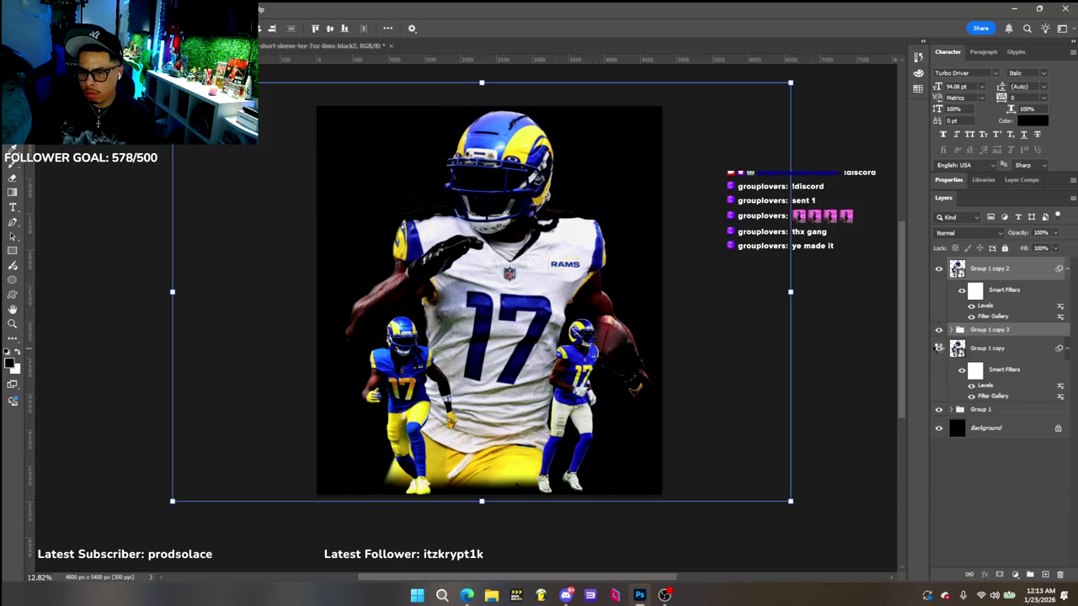
key(ctrl+z)
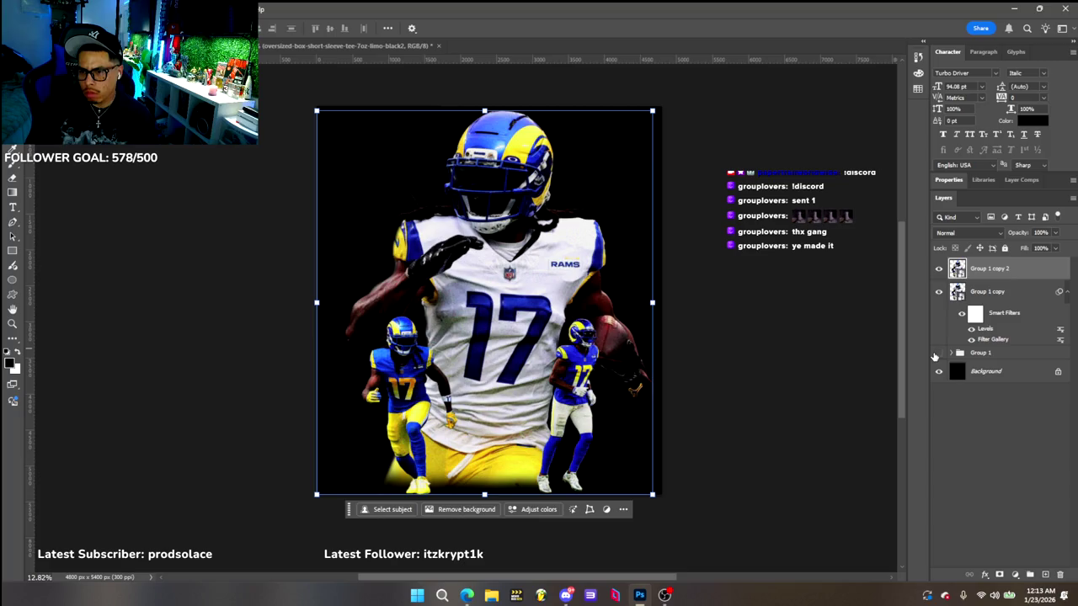
drag(937, 353, 938, 291)
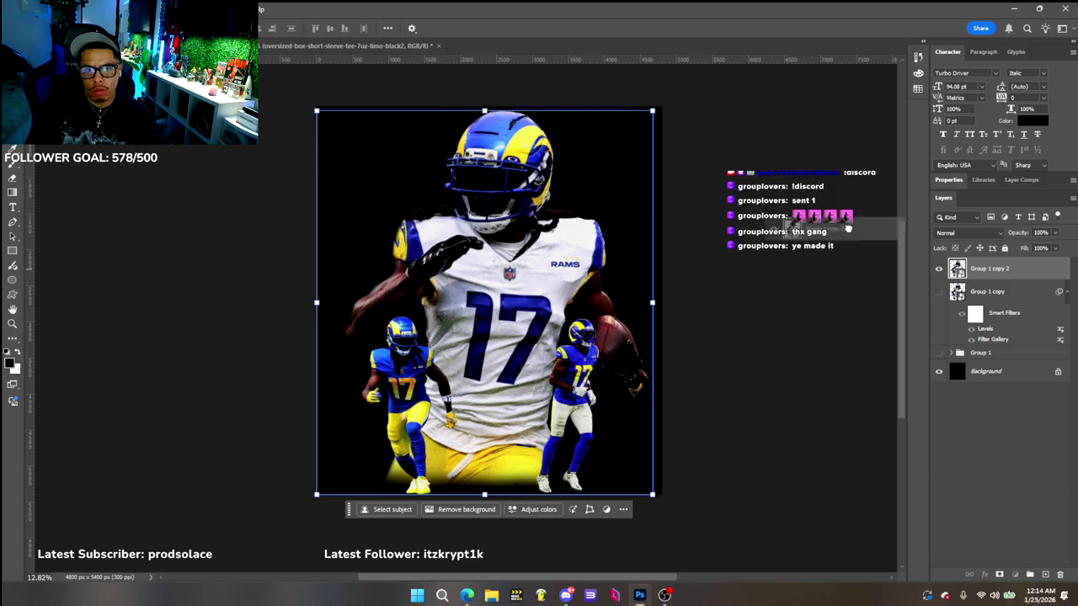
click(357, 45)
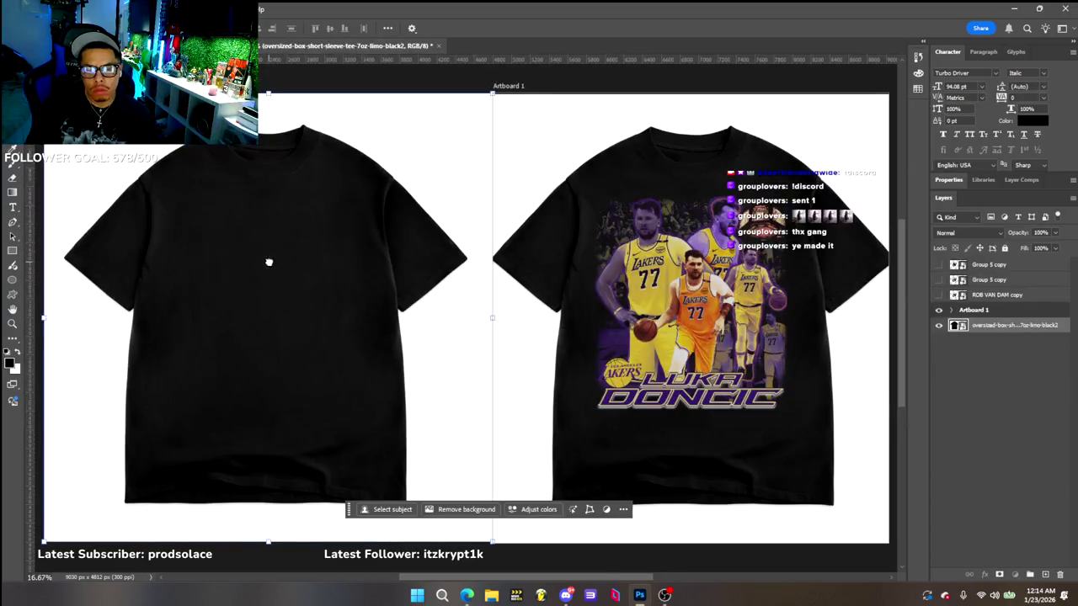
Drop the merged Rams artwork onto the left black shirt and scale it down
drag(268, 262, 270, 265)
drag(470, 512, 339, 389)
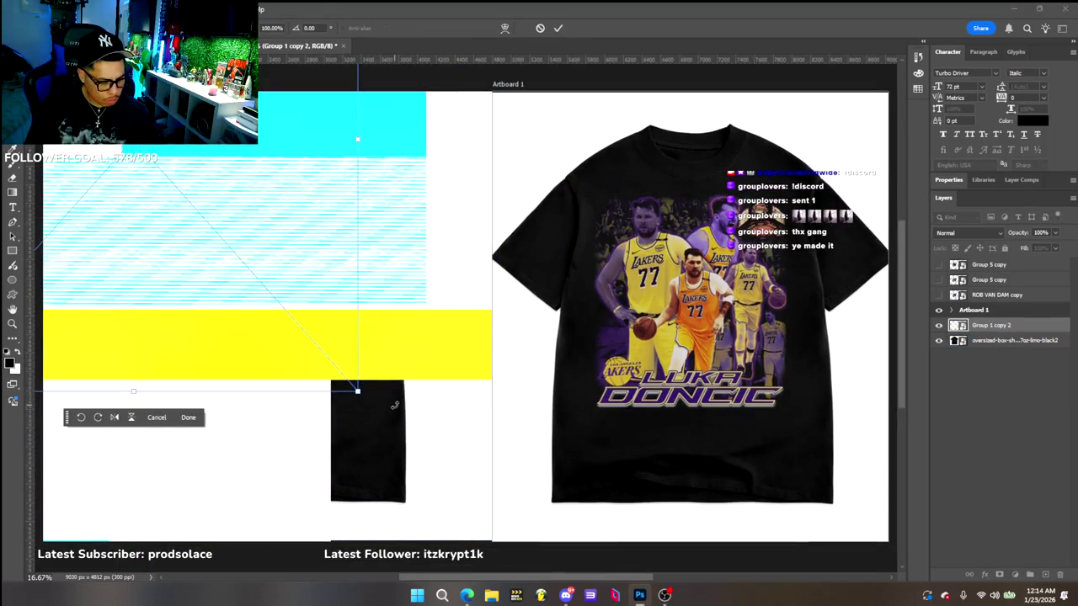
key(ctrl+z)
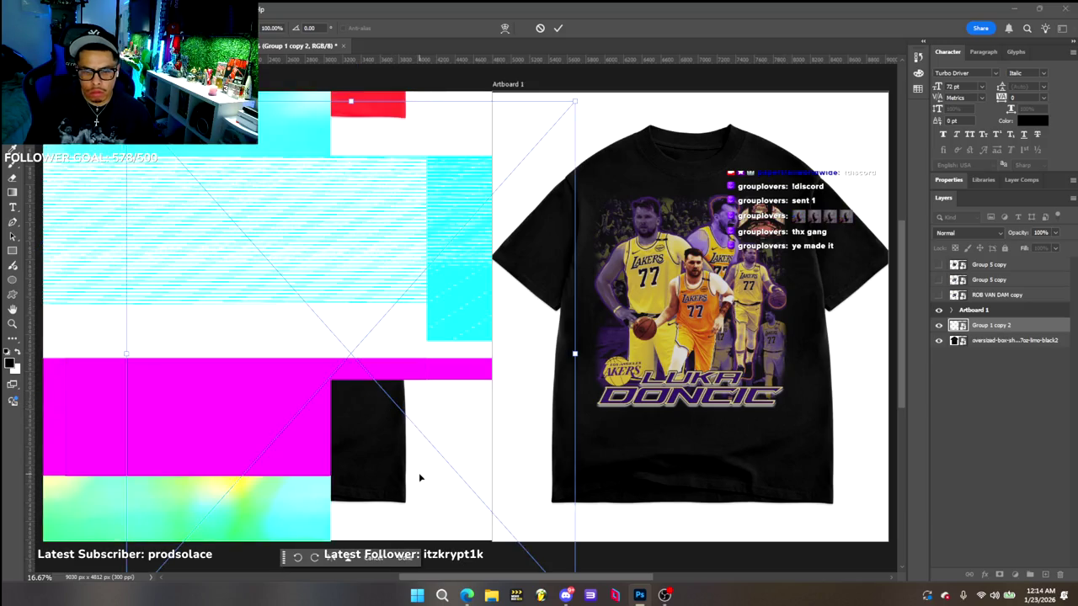
click(372, 559)
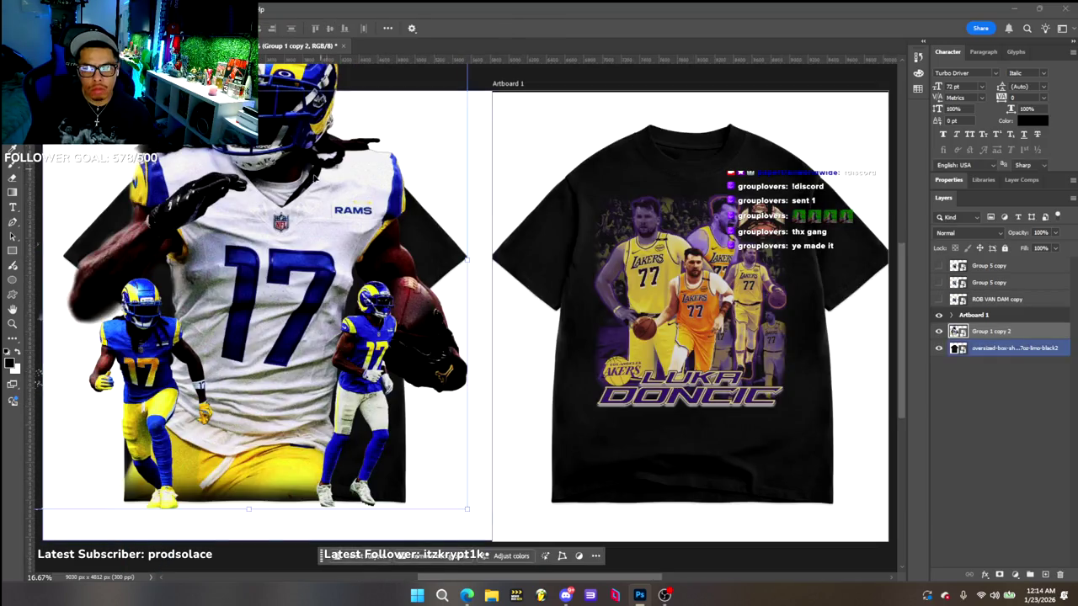
drag(337, 253, 362, 384)
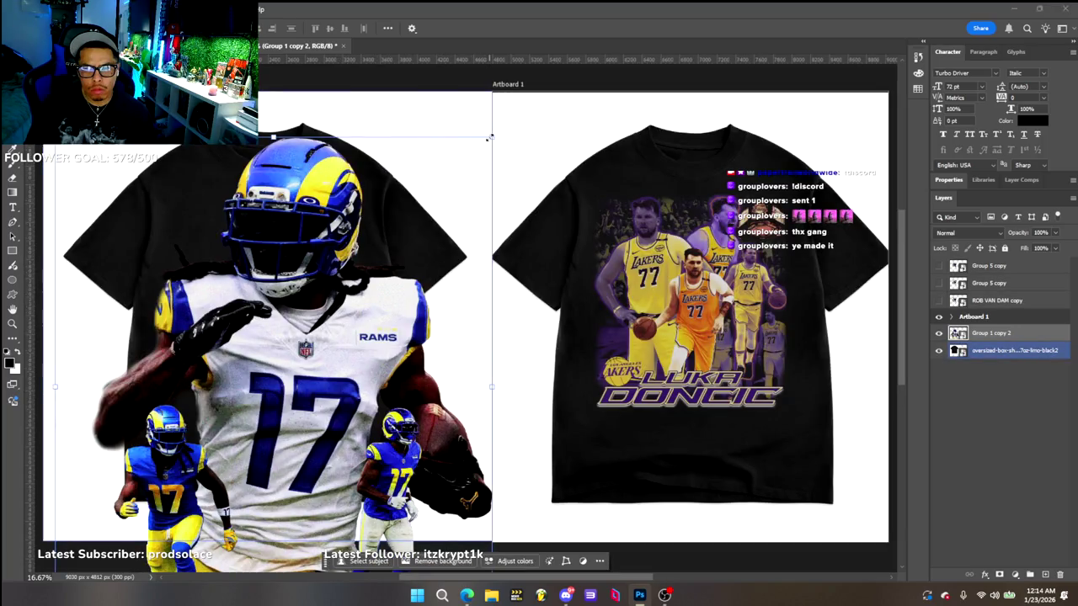
mouse_move(488, 137)
mouse_down()
mouse_move(373, 262)
mouse_move(367, 245)
mouse_move(356, 248)
mouse_up()
key(Return)
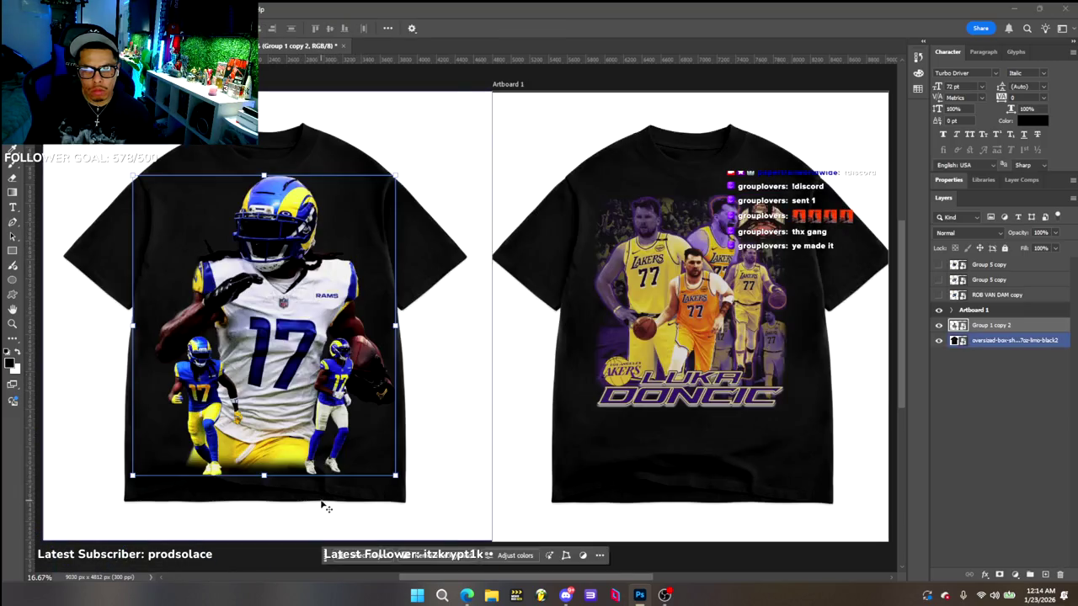
Shrink the Rams artwork further with Ctrl+T and nudge it to centre on the chest
key(ctrl+t)
mouse_move(396, 176)
mouse_down()
mouse_move(401, 187)
mouse_move(328, 241)
mouse_up()
mouse_move(253, 337)
mouse_down()
mouse_move(268, 341)
mouse_move(279, 302)
mouse_up()
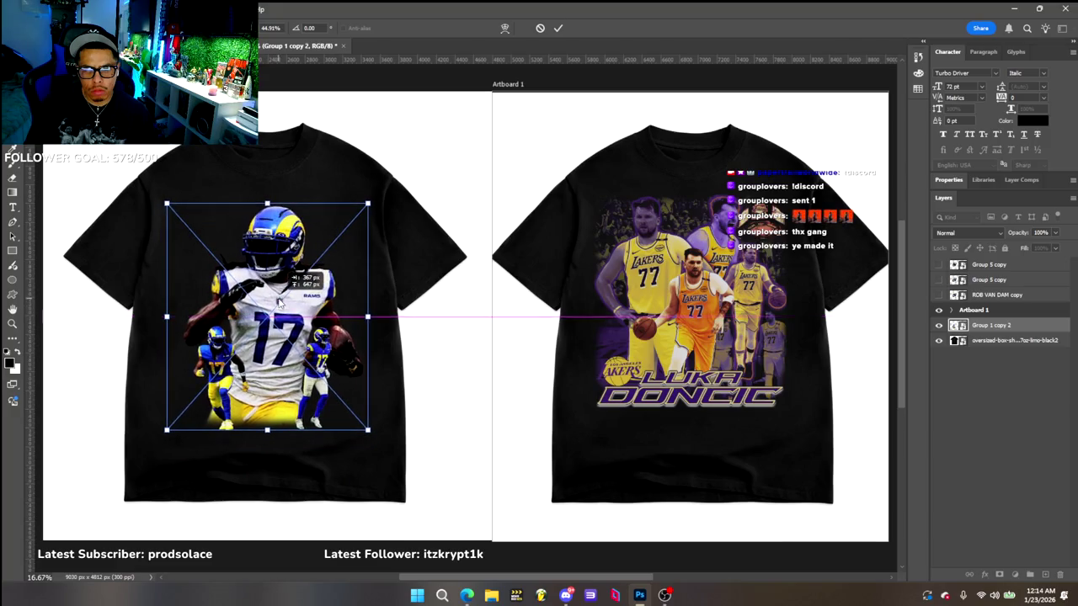
mouse_move(281, 302)
mouse_down()
mouse_move(278, 314)
mouse_move(290, 285)
mouse_up()
click(317, 466)
click(1040, 512)
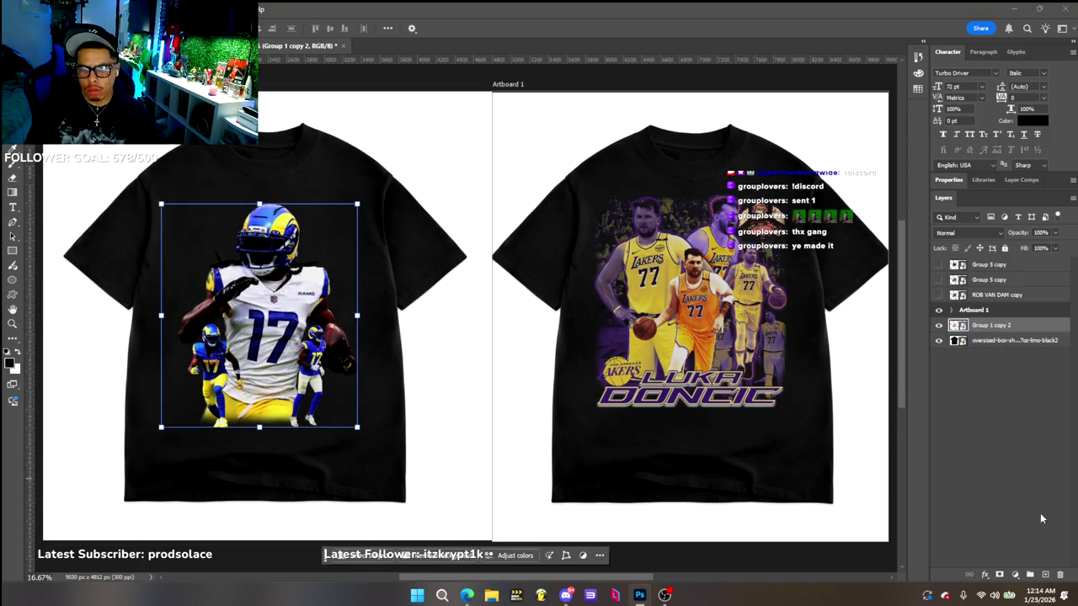
click(991, 325)
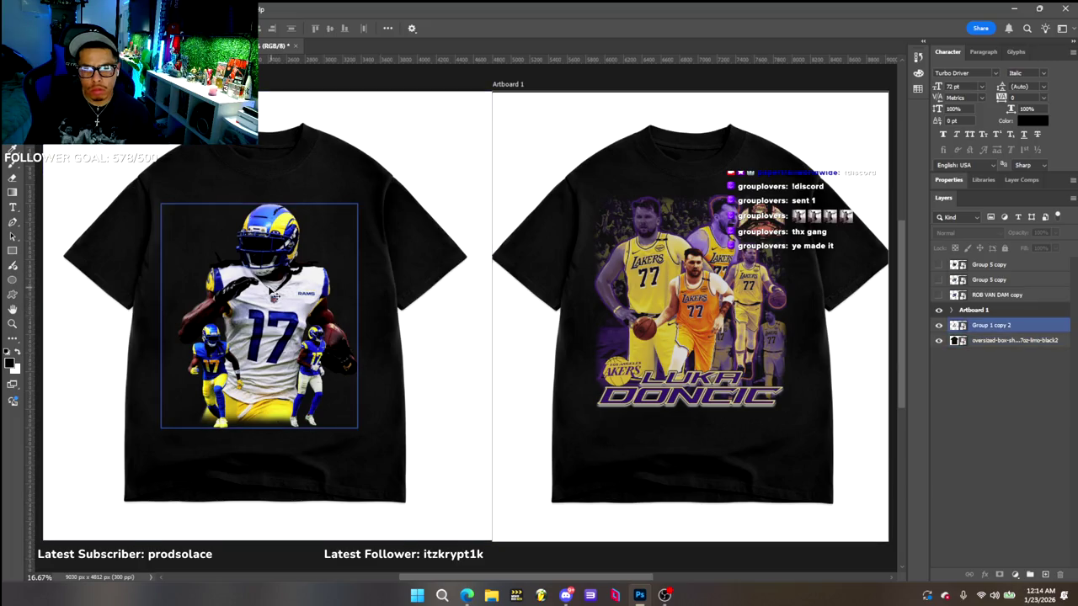
drag(276, 288, 272, 286)
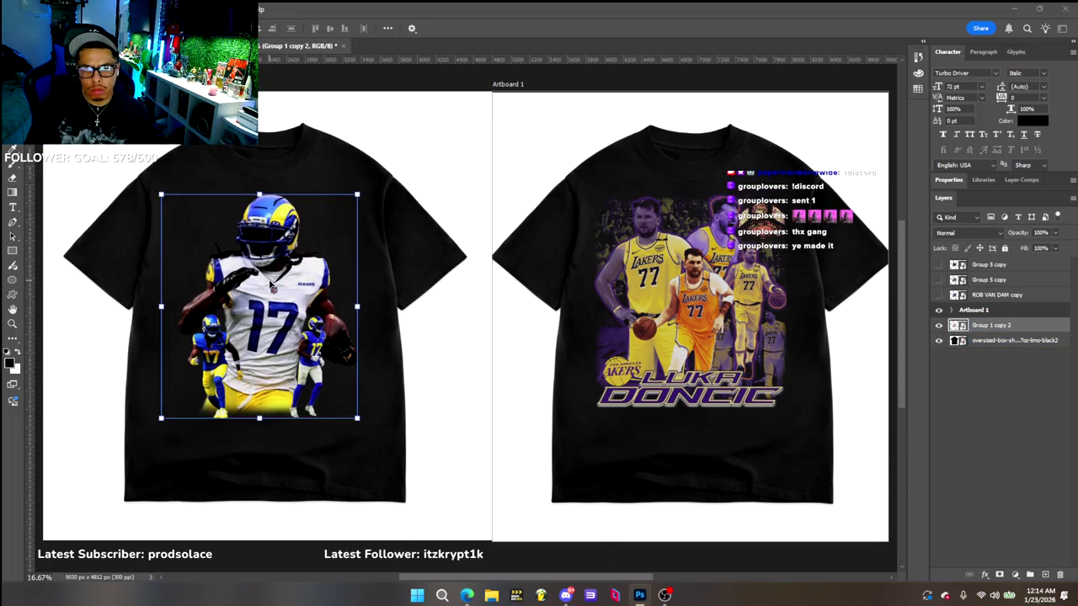
click(994, 431)
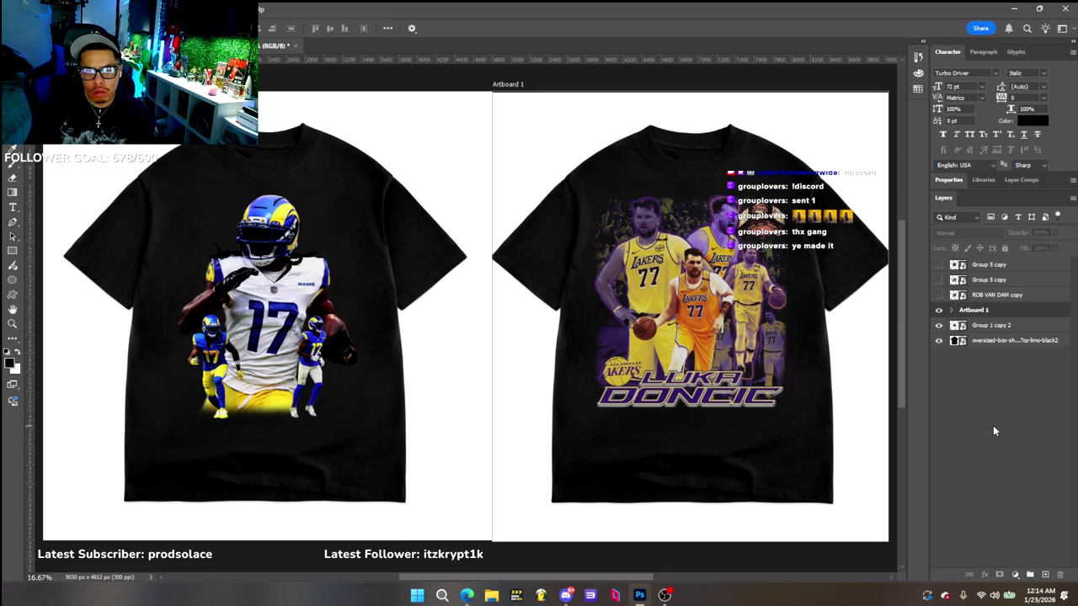
mouse_move(268, 252)
mouse_down()
mouse_move(268, 268)
mouse_move(268, 251)
mouse_up()
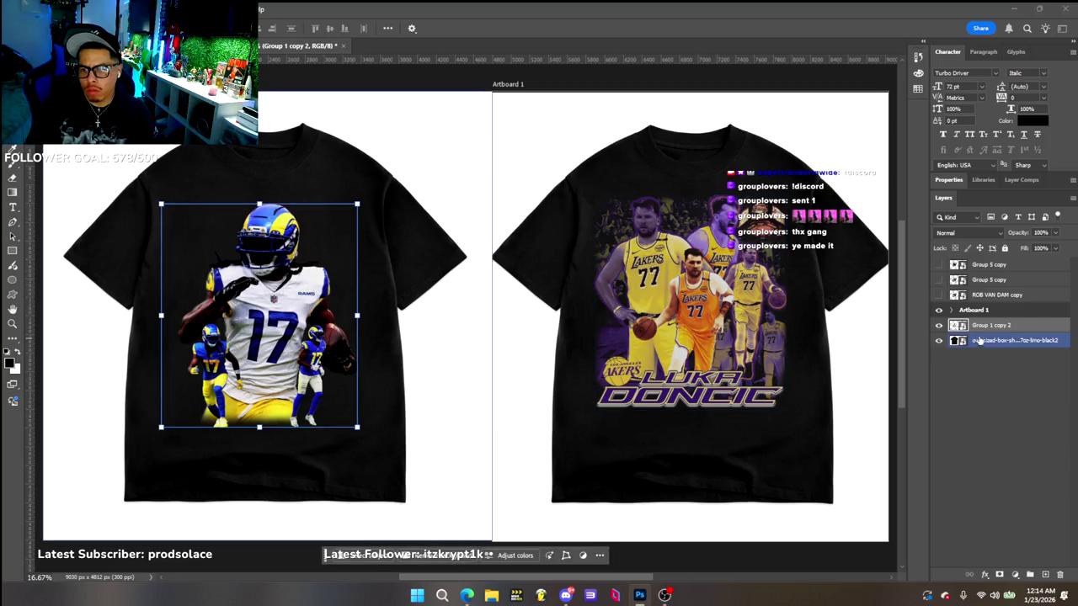
Set the Rams artwork layer to Screen blend mode and nudge it on the left shirt
click(1015, 266)
click(1015, 326)
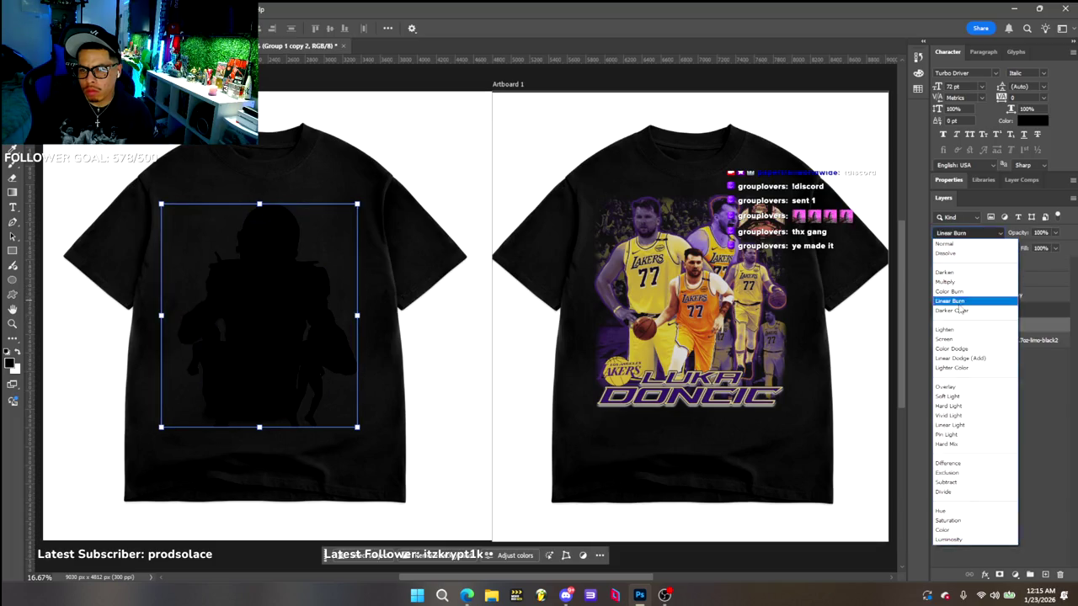
click(958, 339)
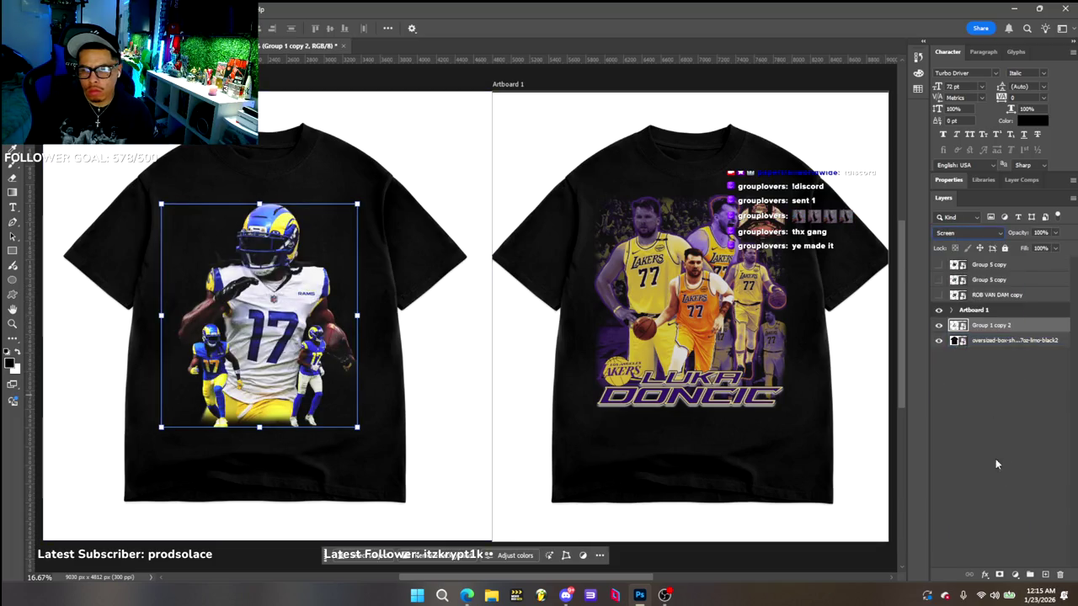
click(1026, 381)
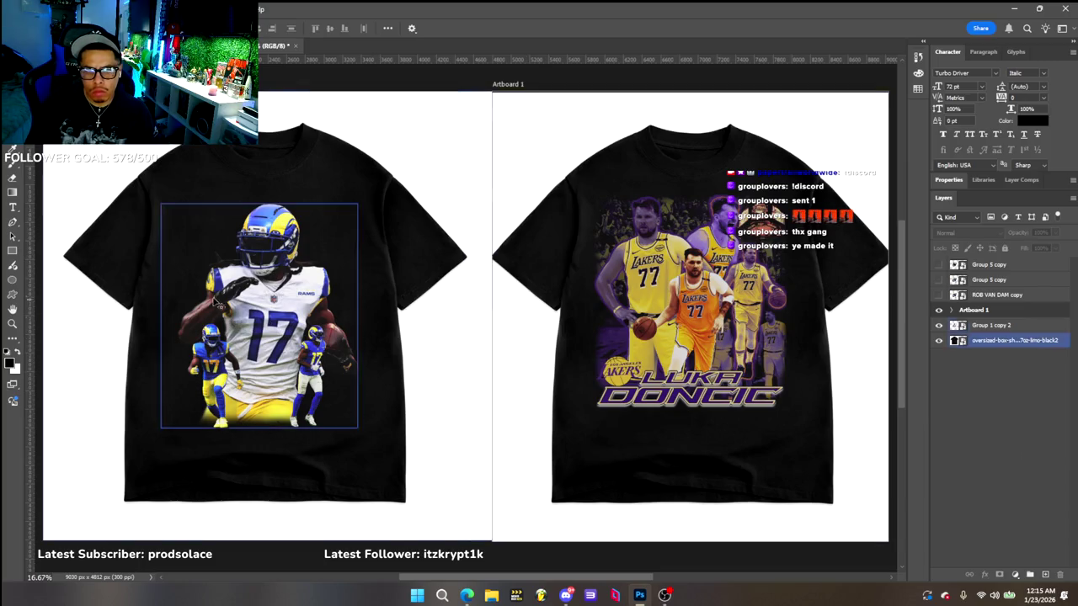
click(278, 242)
drag(274, 243, 276, 250)
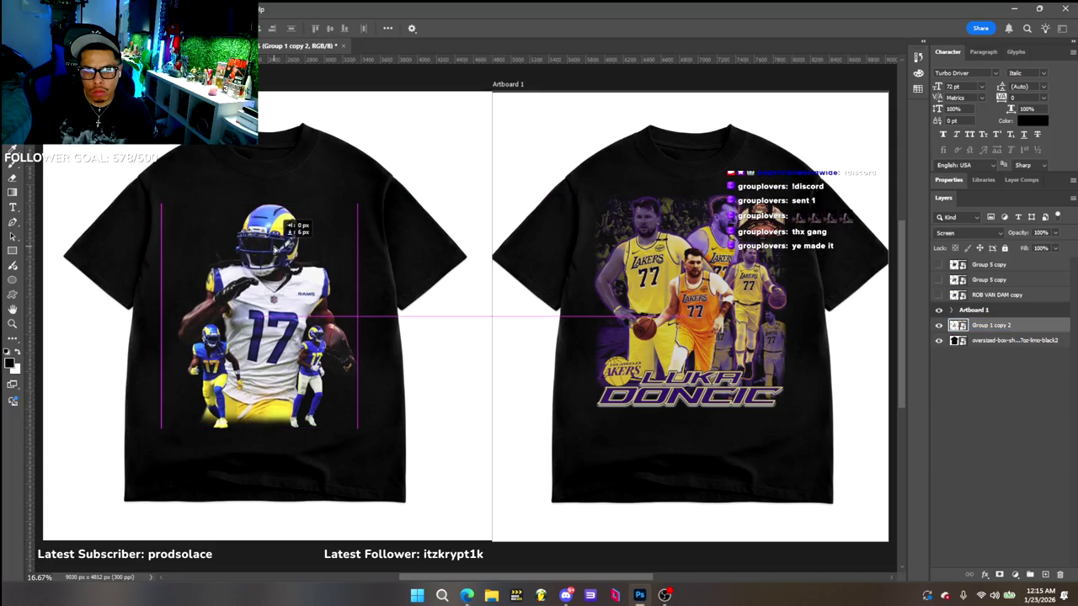
click(1013, 444)
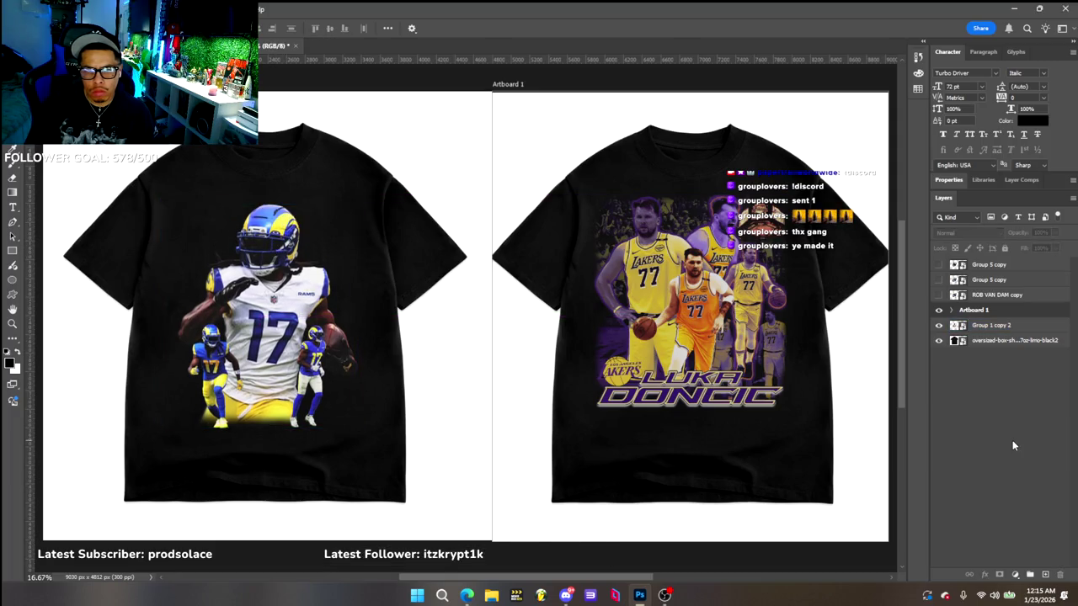
Glance at the original Rams document, then toggle left-shirt layer visibility to check the artboard
click(176, 45)
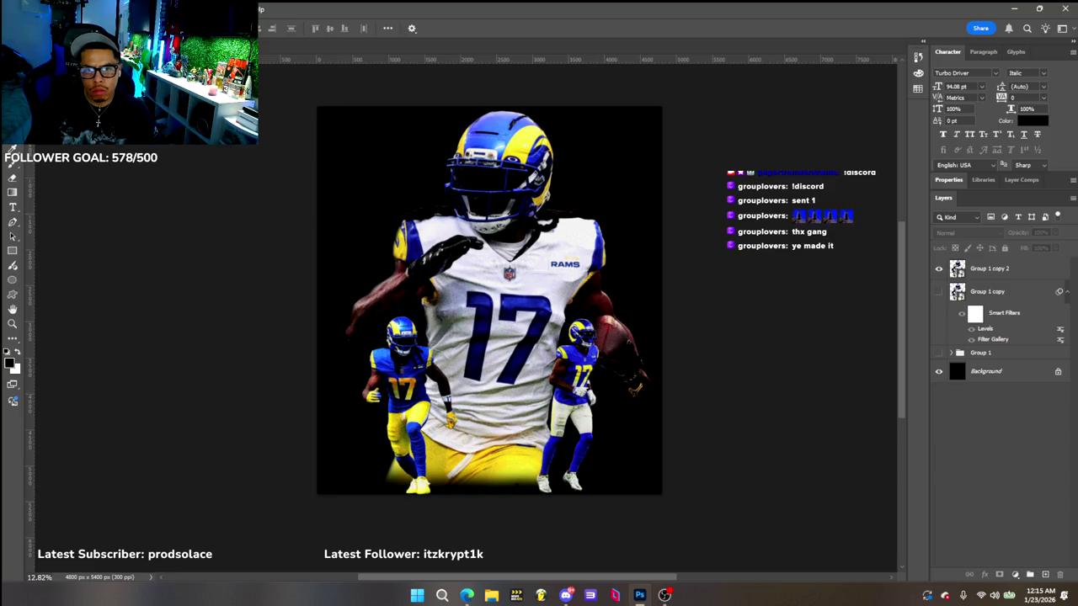
key(ctrl+Tab)
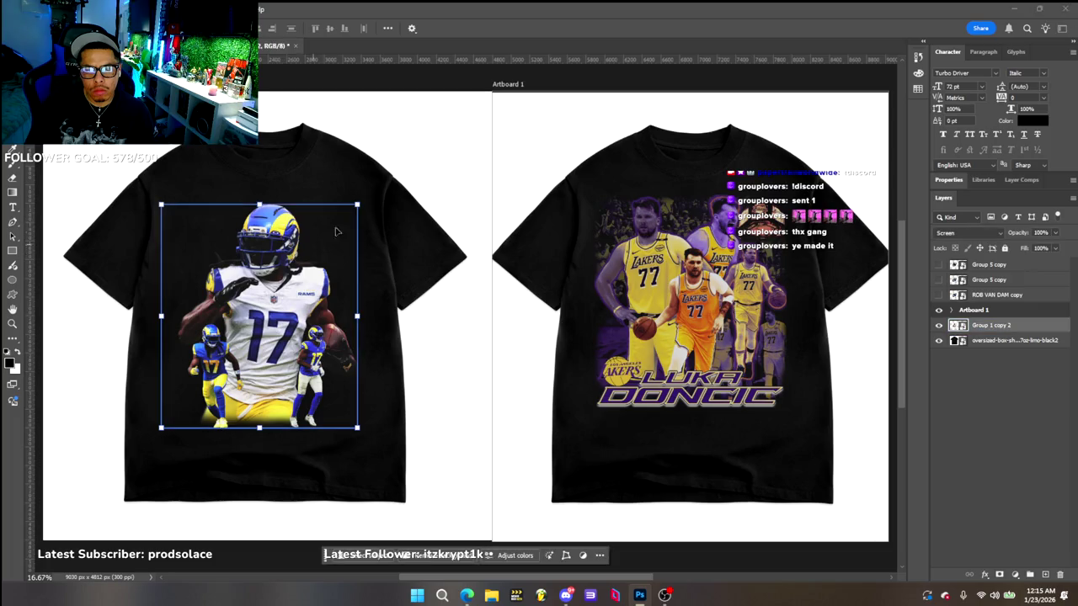
click(377, 187)
click(939, 295)
click(939, 326)
click(939, 341)
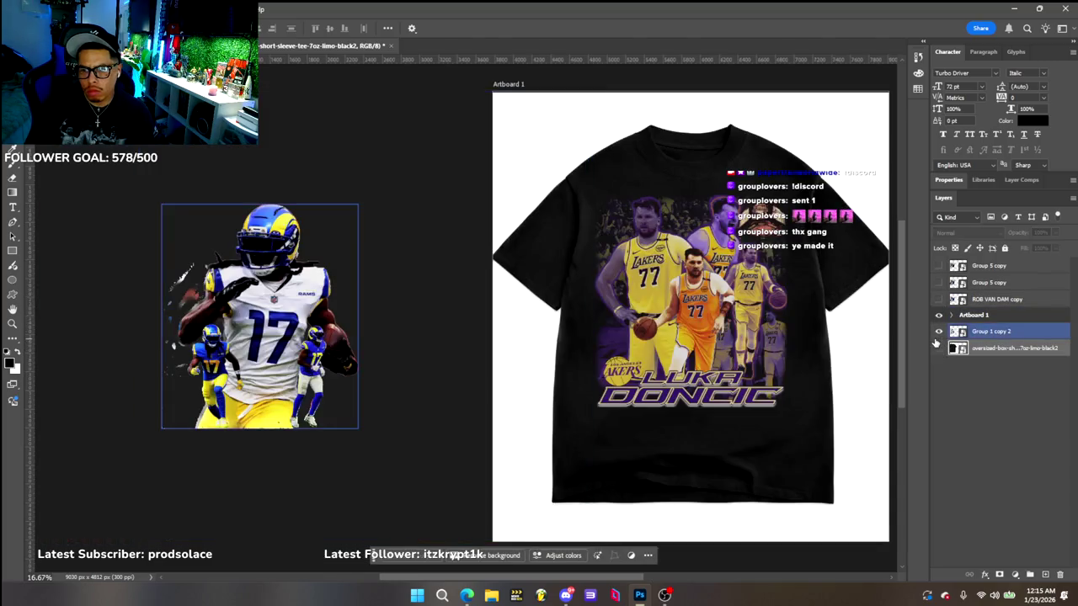
click(934, 343)
click(937, 336)
click(937, 353)
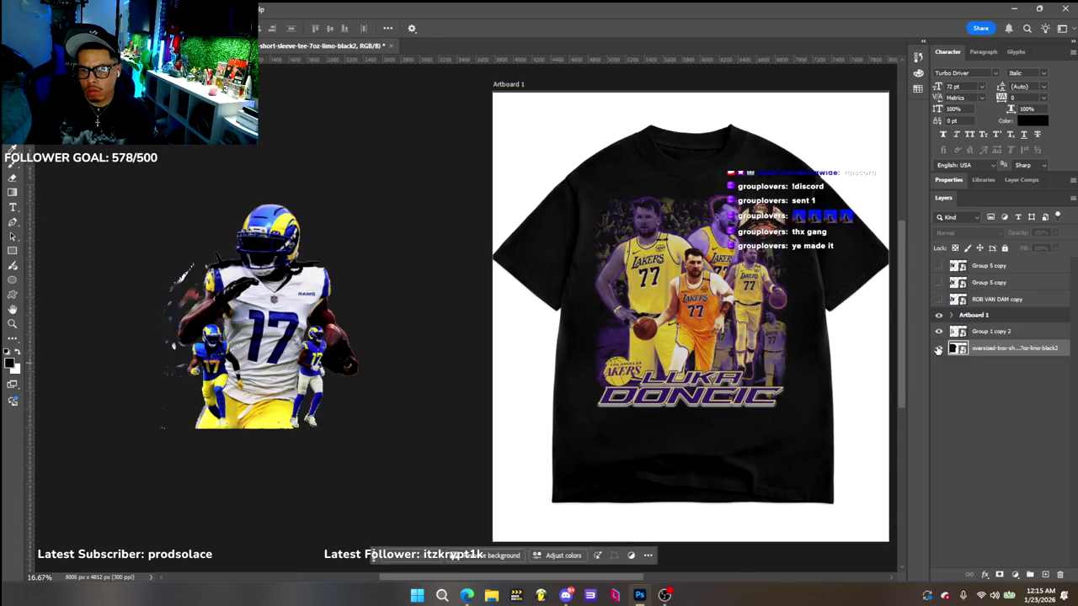
Hide the right shirt and its Lakers artwork, moving the black background into a new document
click(938, 349)
click(952, 314)
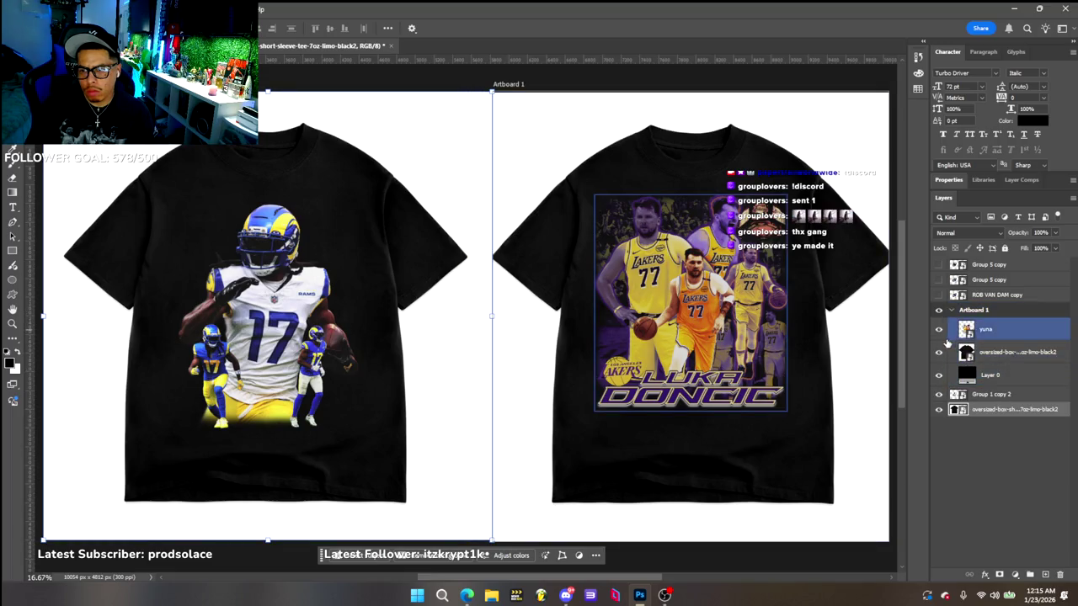
click(939, 329)
click(938, 352)
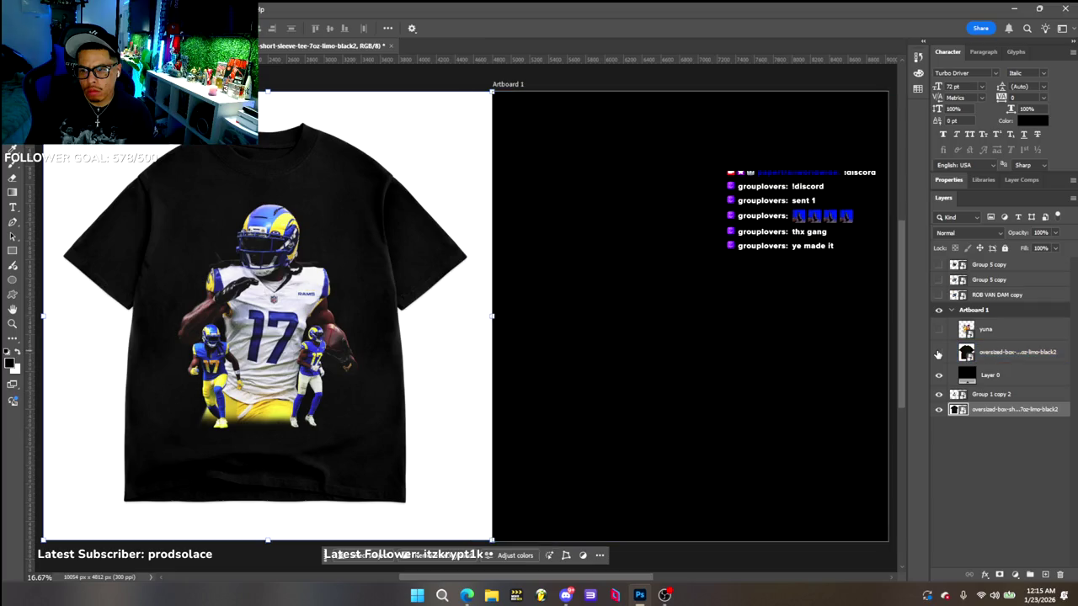
click(939, 375)
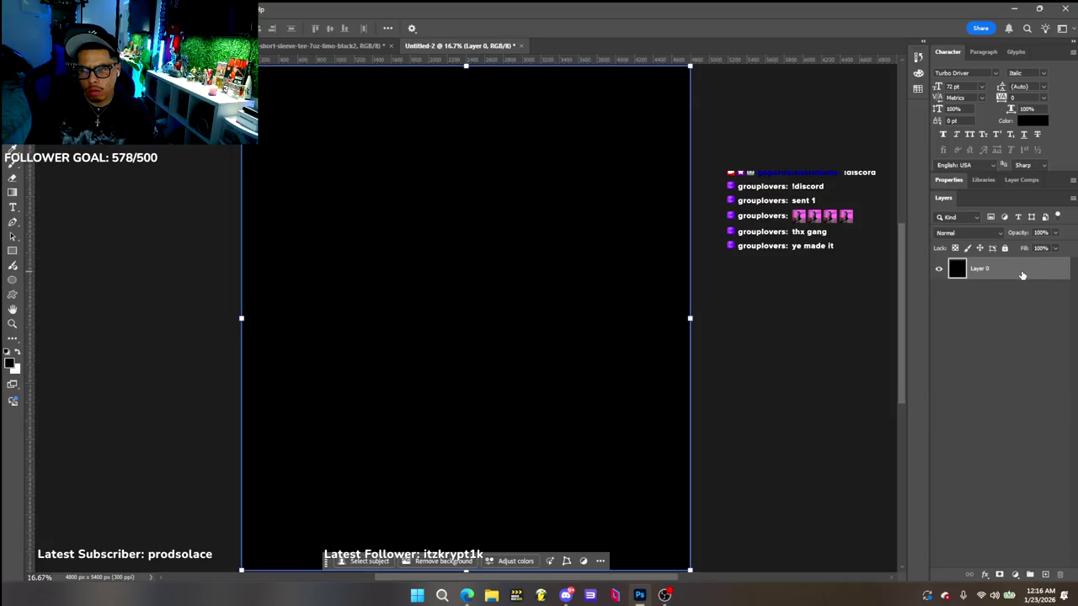
In Layer 0's Layer Style, try Drop Shadow and Gradient Overlay, then settle on Pattern Overlay
double_click(1022, 275)
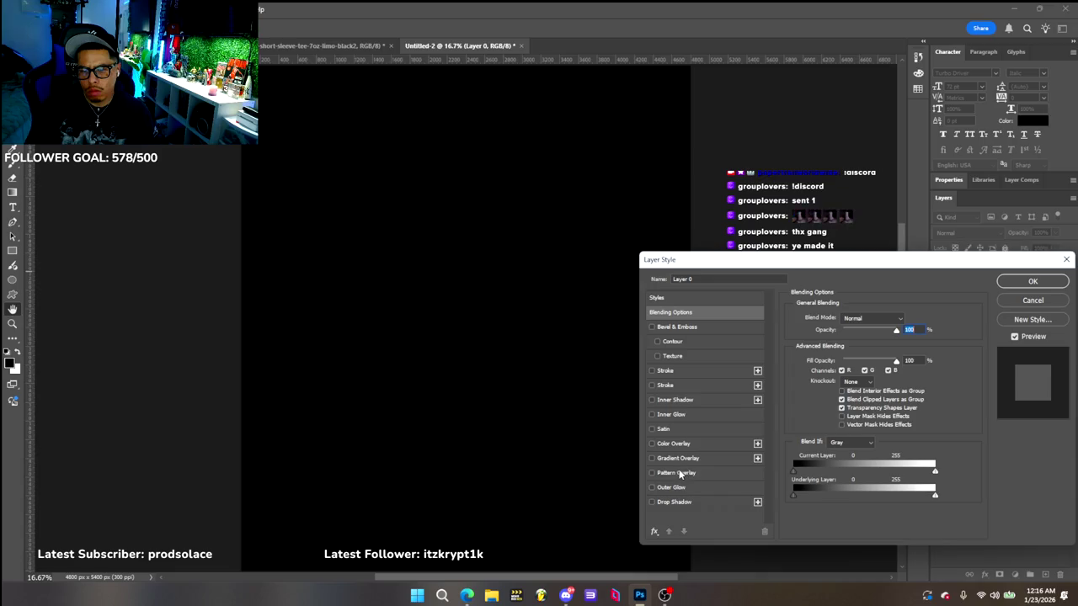
click(673, 501)
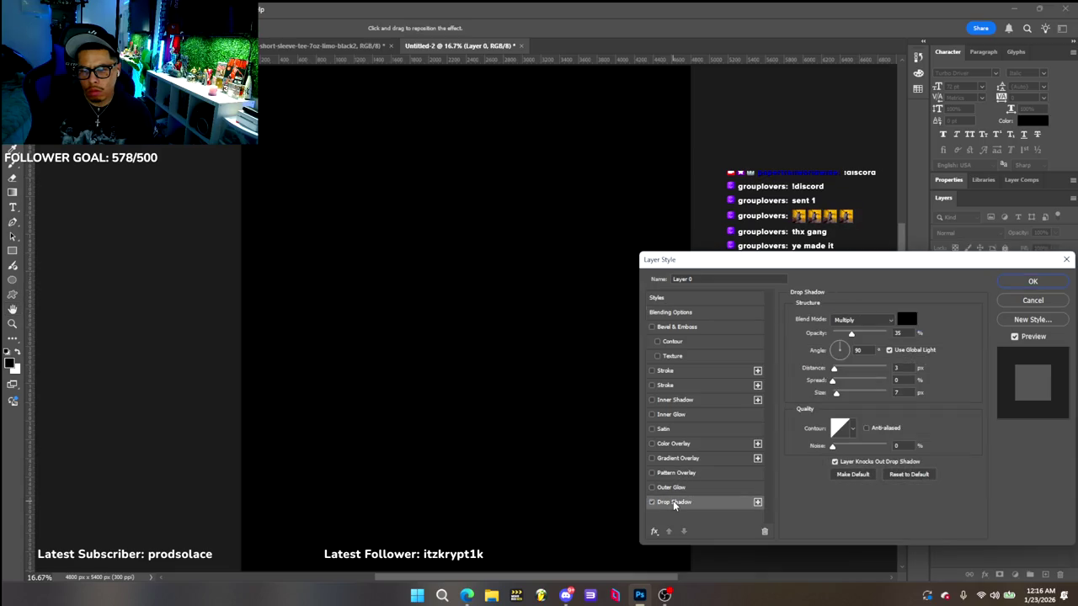
click(653, 503)
click(672, 457)
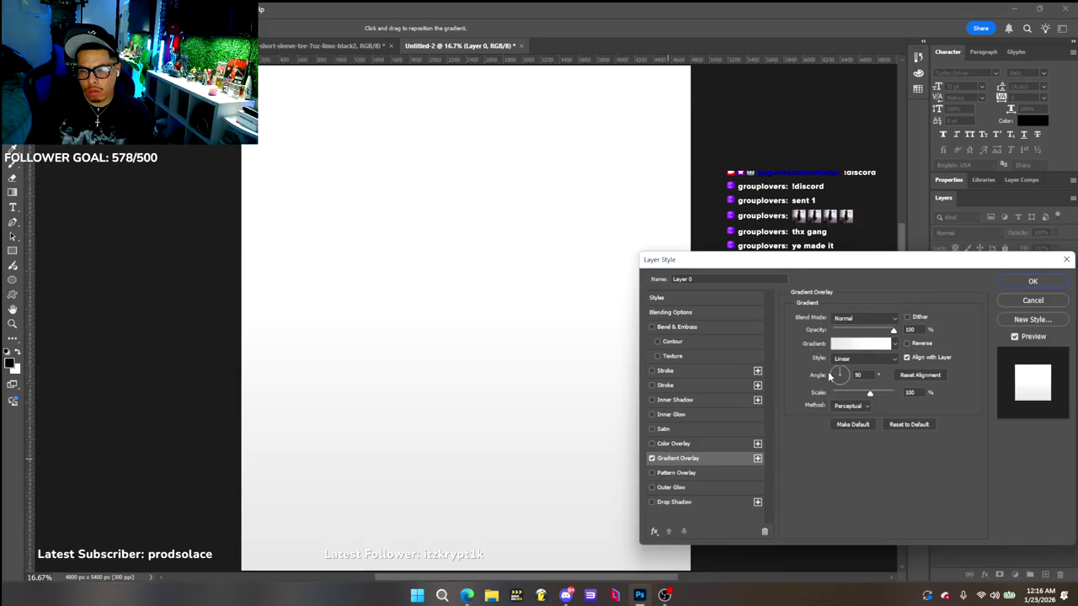
click(651, 458)
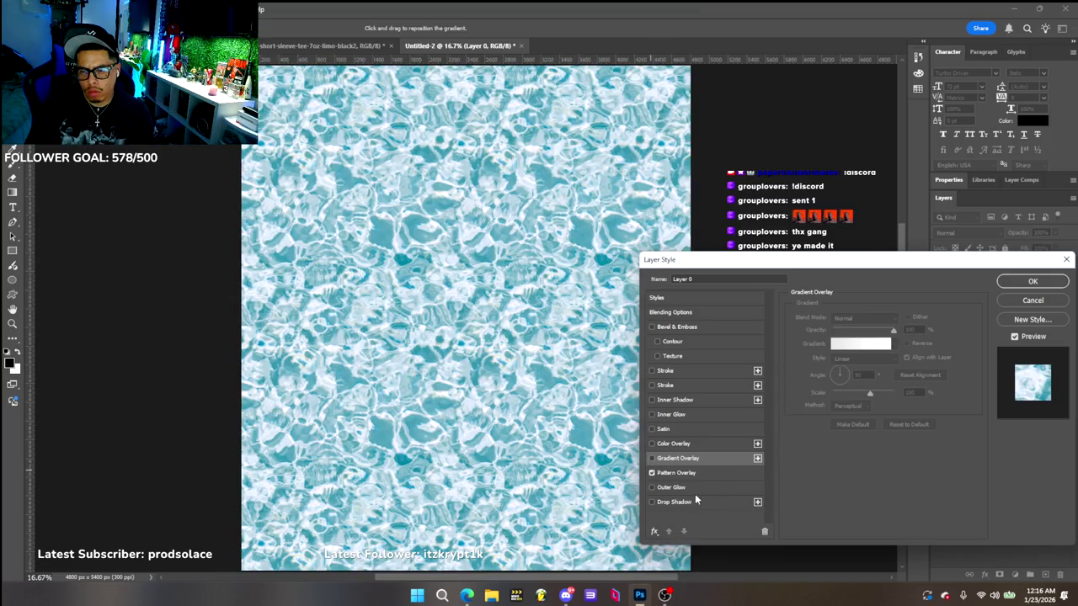
click(699, 473)
click(651, 458)
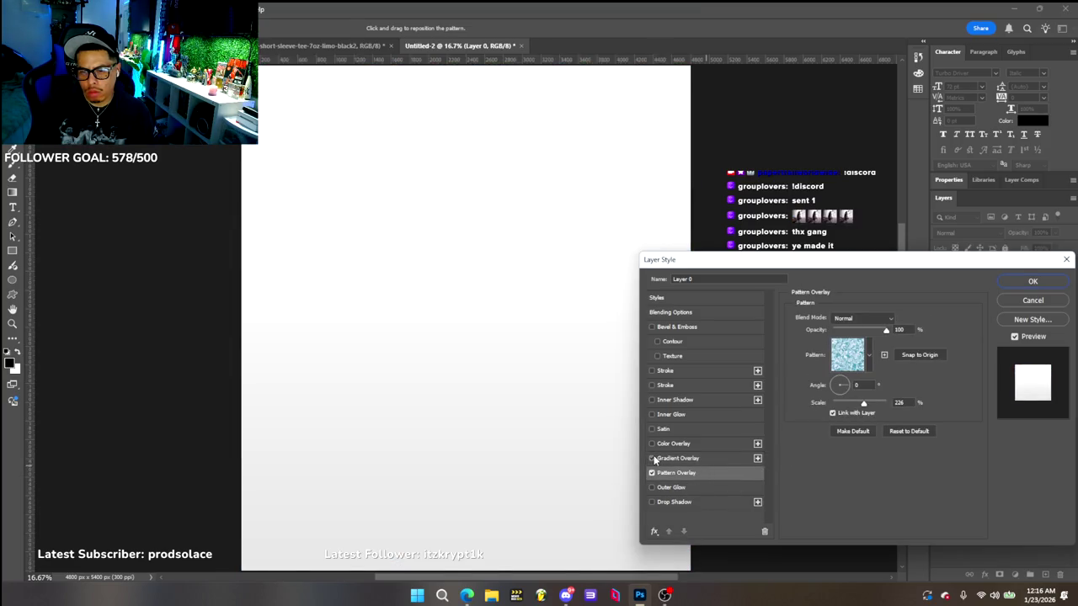
click(652, 458)
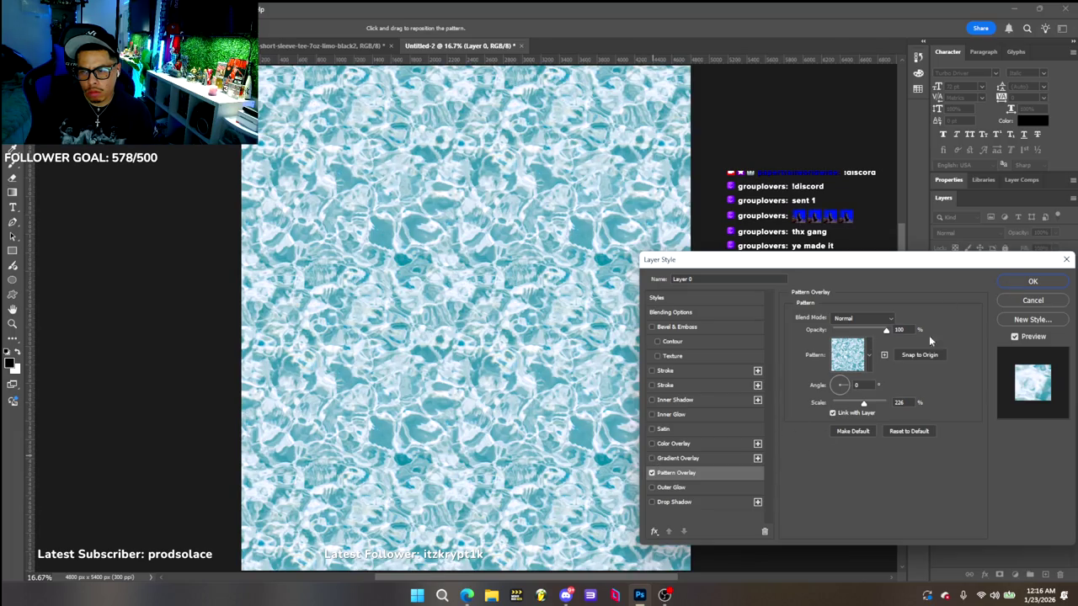
Browse camouflage and water patterns, then apply a green Grass pattern at 226% scale
click(838, 365)
click(791, 435)
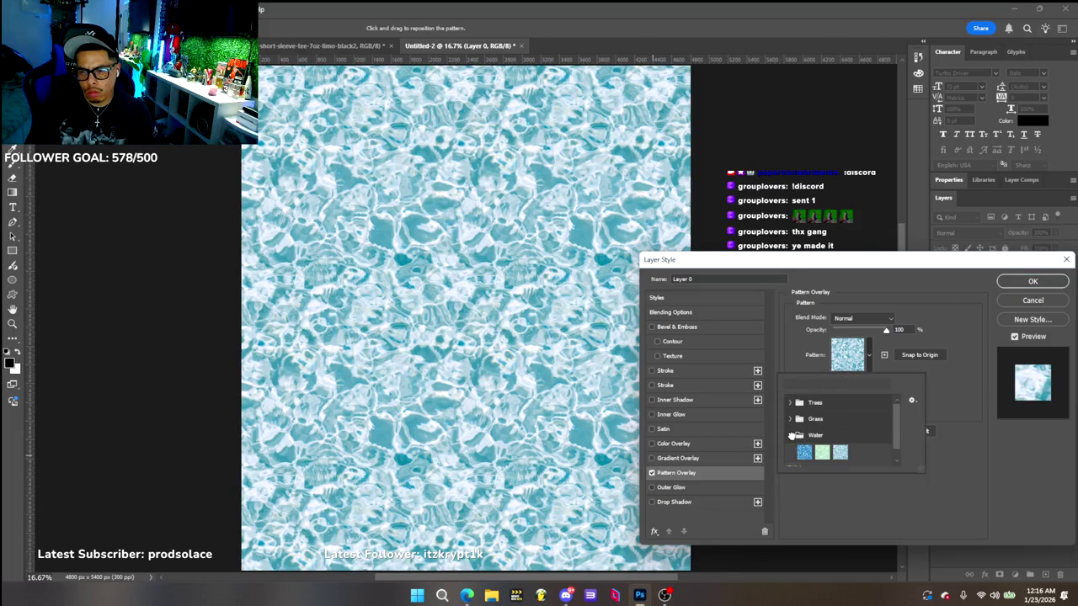
click(793, 453)
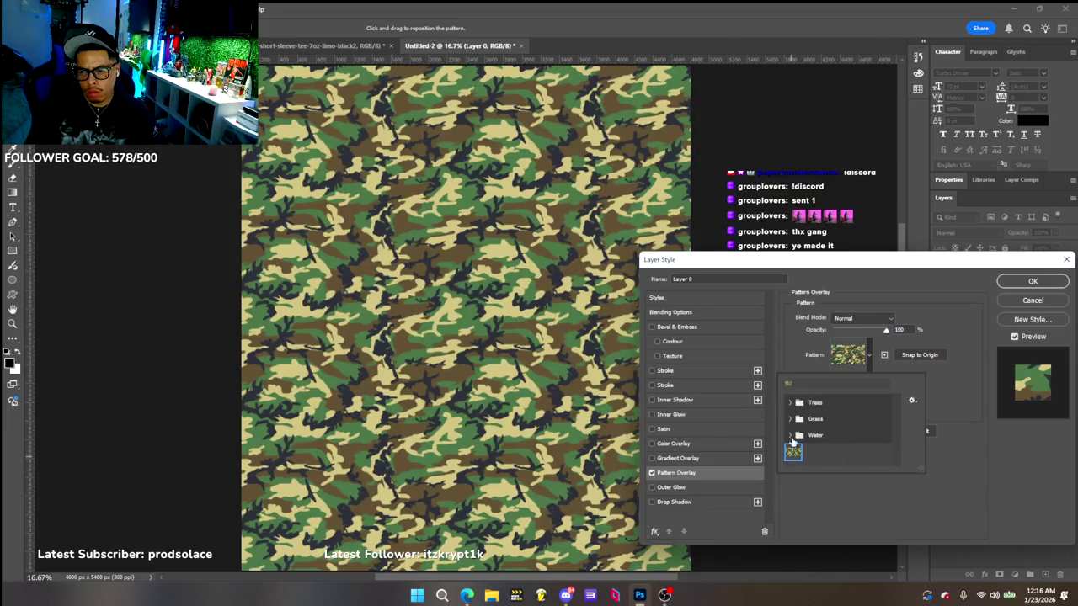
click(792, 435)
click(804, 453)
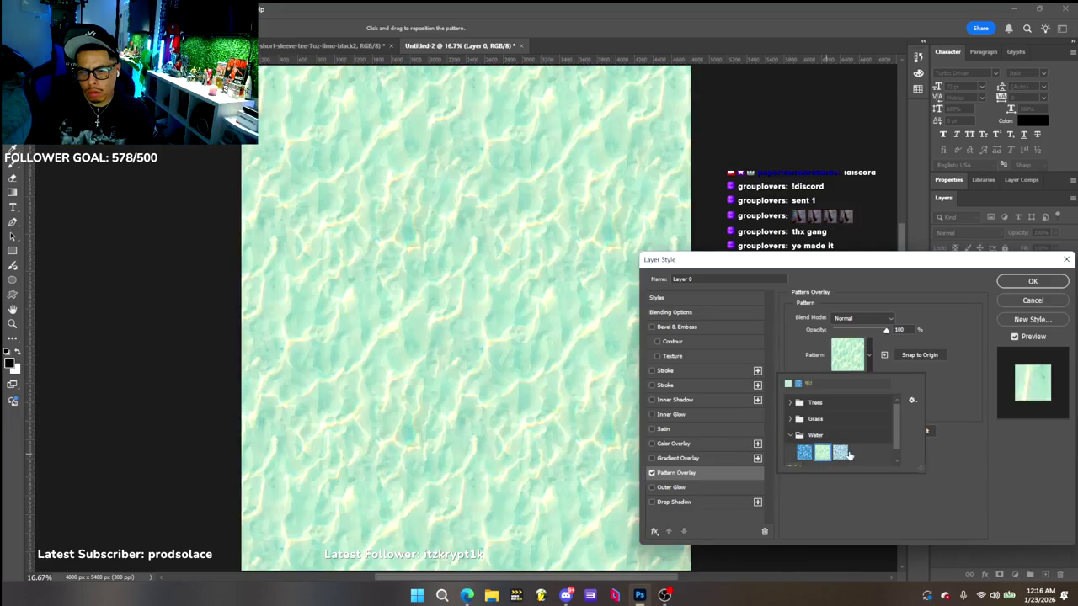
click(792, 435)
click(791, 418)
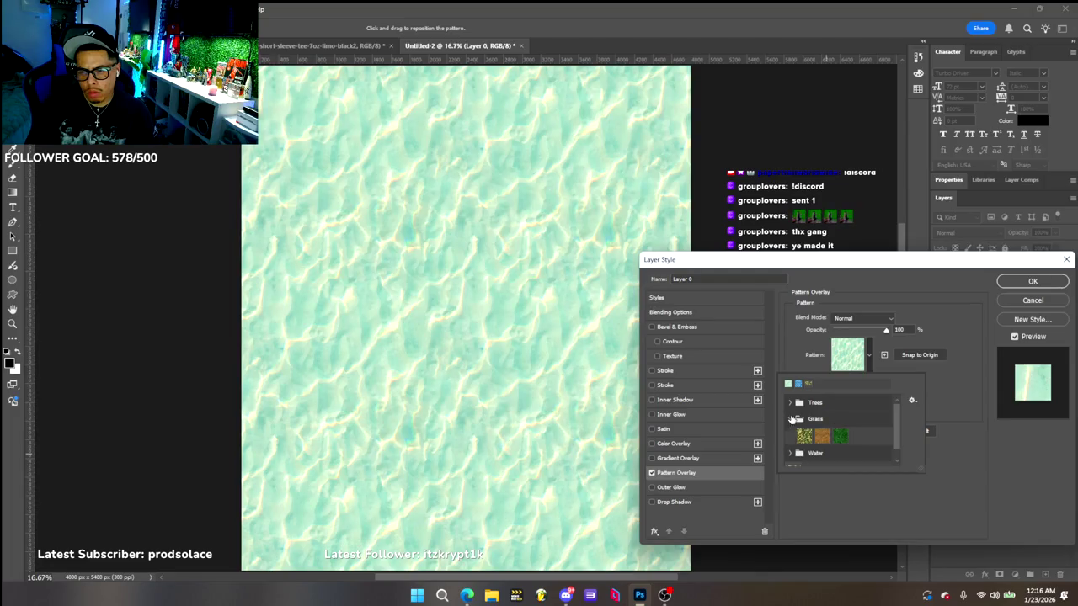
click(839, 435)
click(1029, 281)
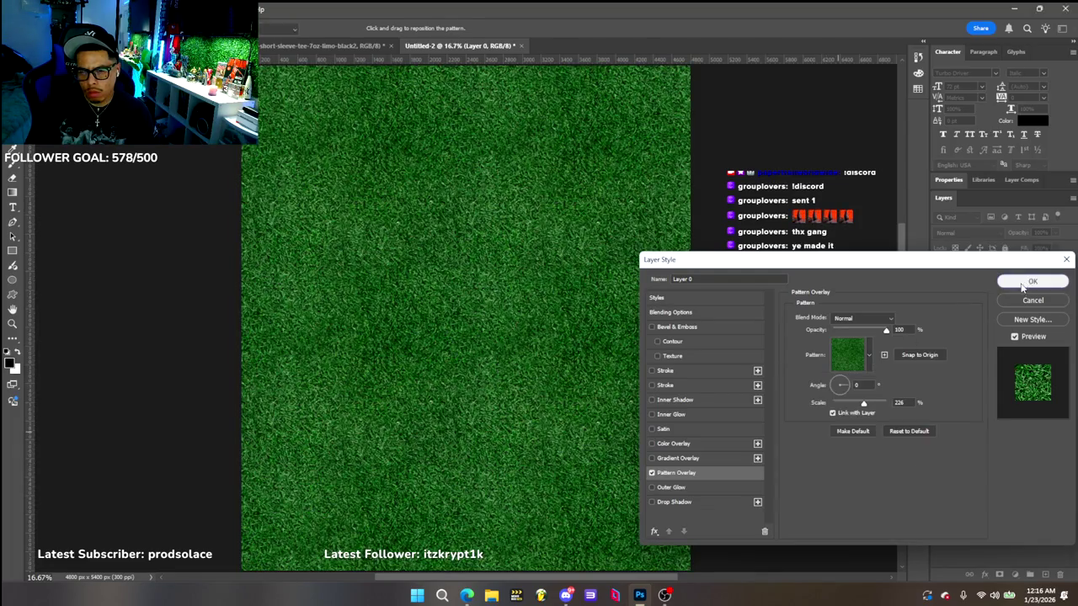
click(318, 45)
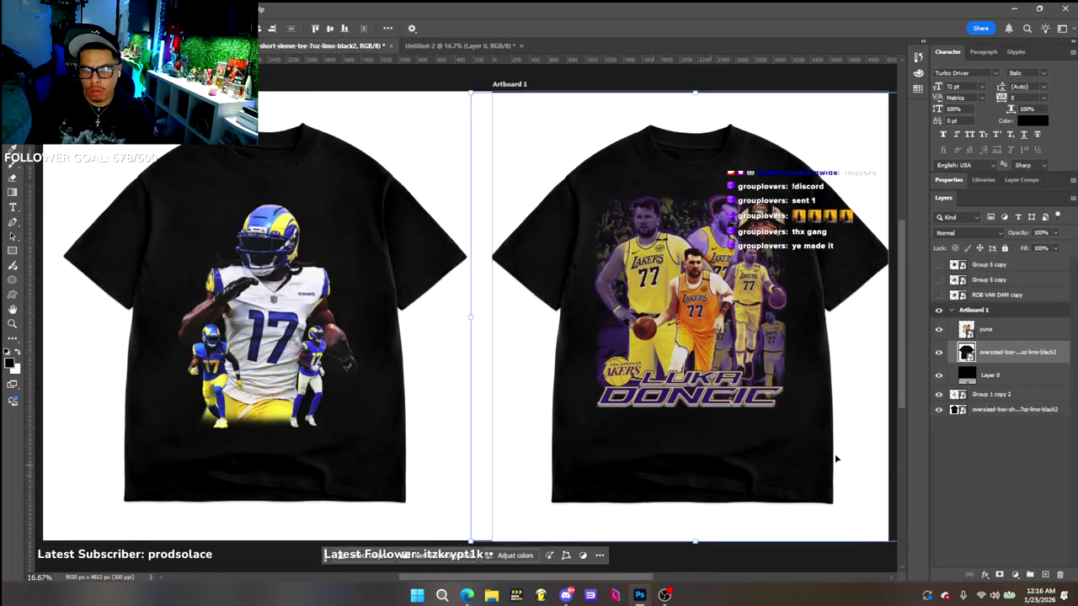
Copy the plain black tee layer into Untitled-2 and close the other mock-up without saving
click(1020, 409)
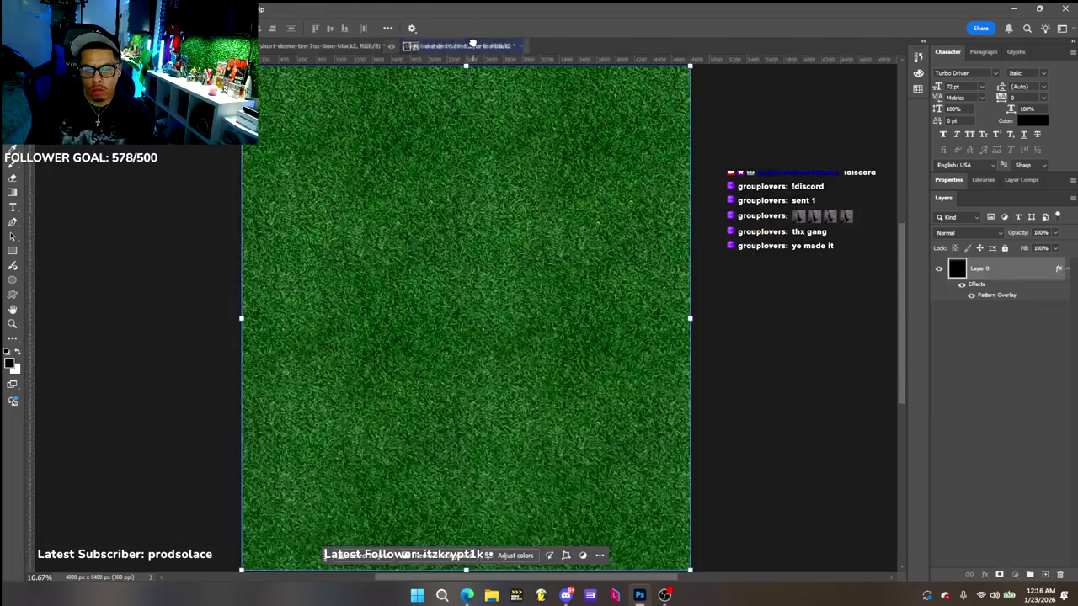
mouse_move(1021, 410)
mouse_down()
mouse_move(410, 211)
mouse_move(481, 312)
mouse_up()
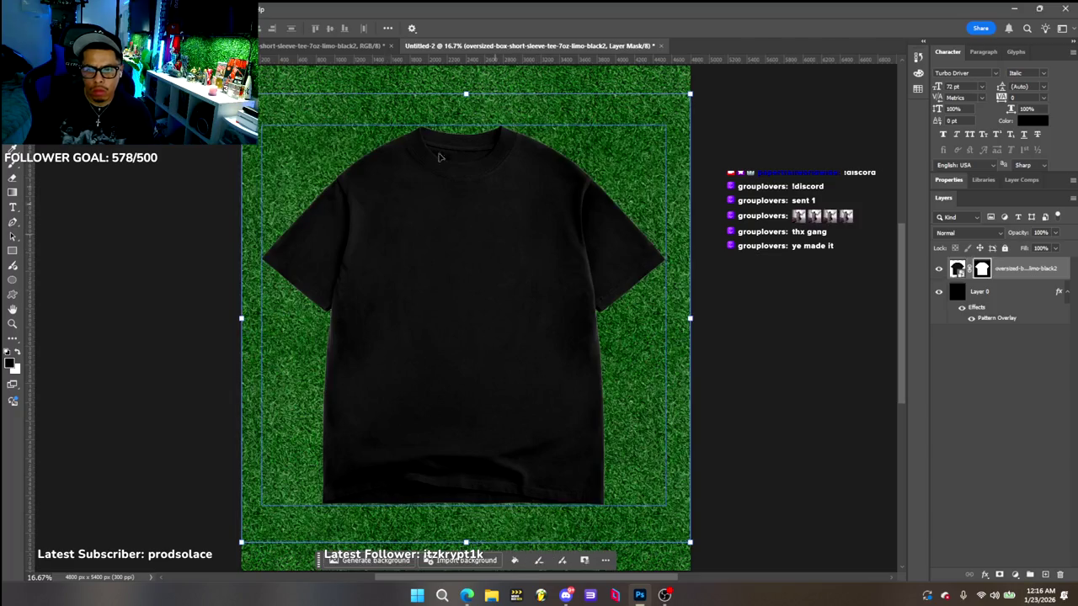
click(330, 47)
click(389, 44)
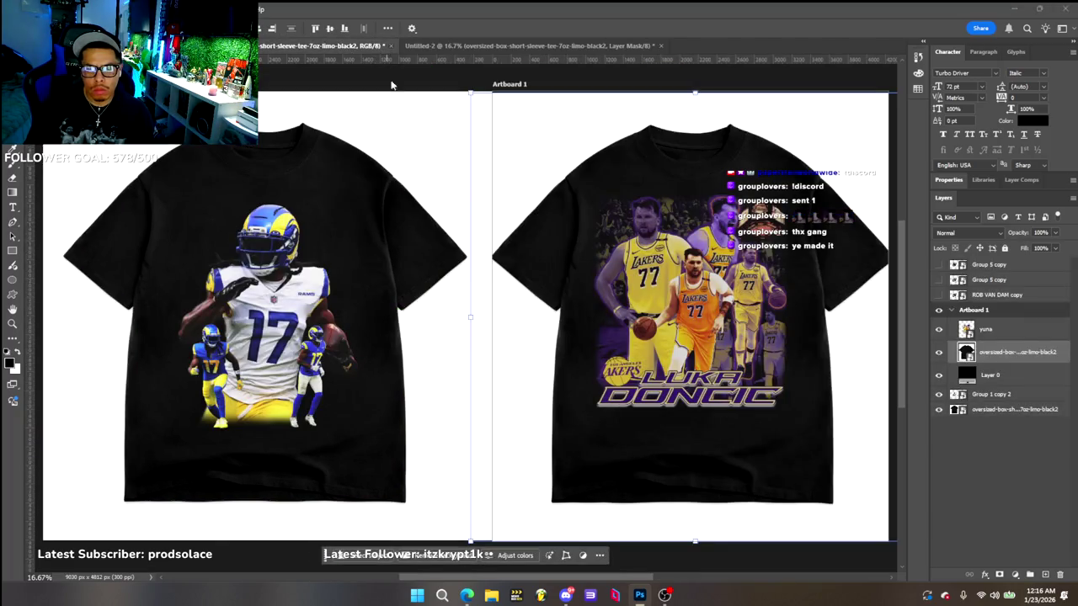
click(537, 222)
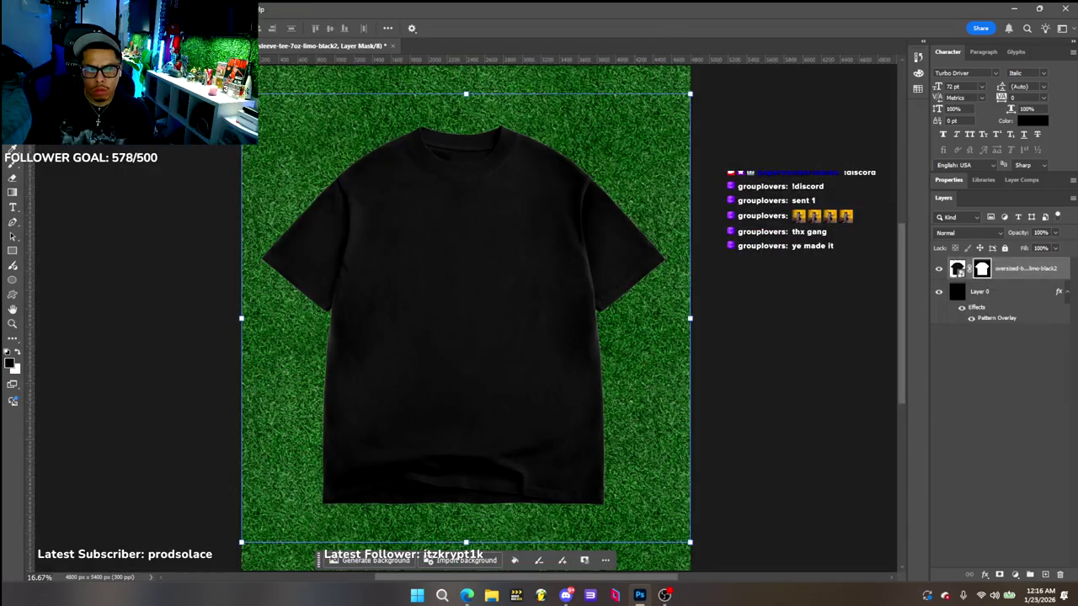
click(282, 45)
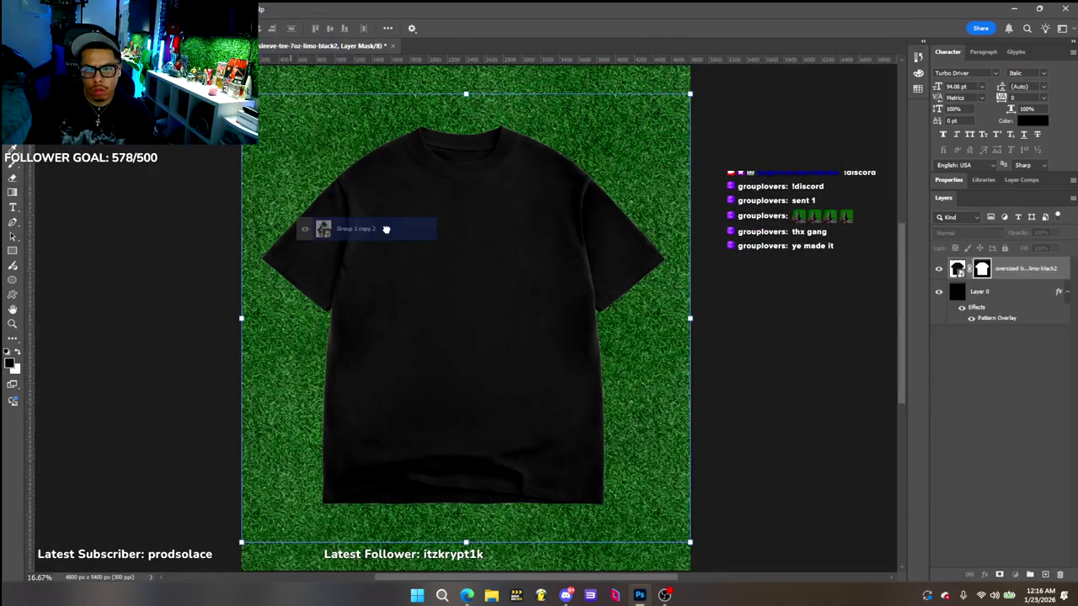
Bring the Rams #17 artwork into Untitled-2, scale it down, and centre it on the tee's chest
drag(286, 42, 370, 257)
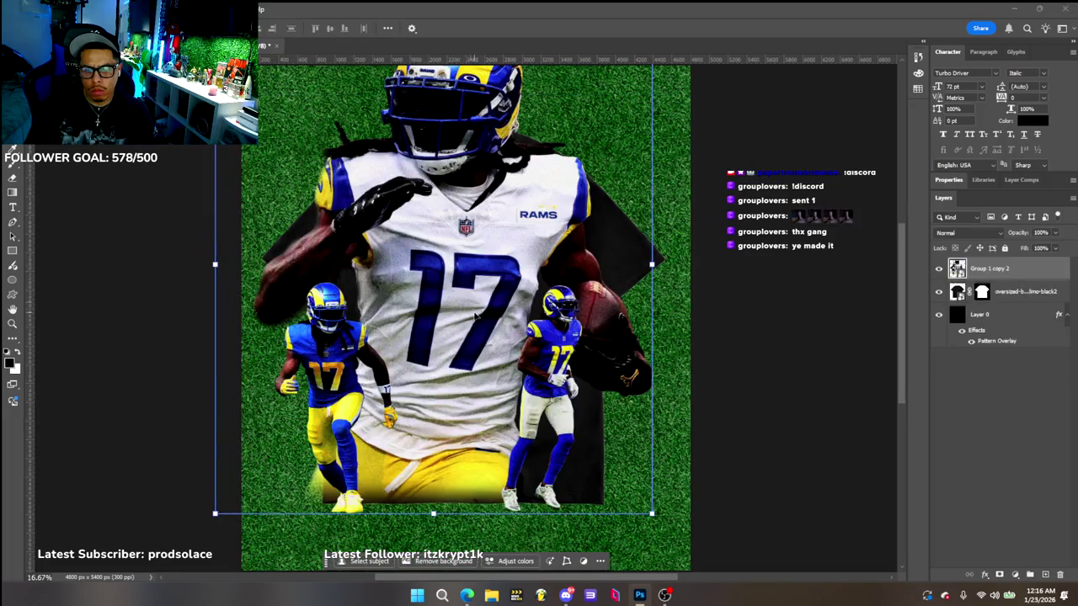
click(675, 543)
drag(650, 504, 500, 338)
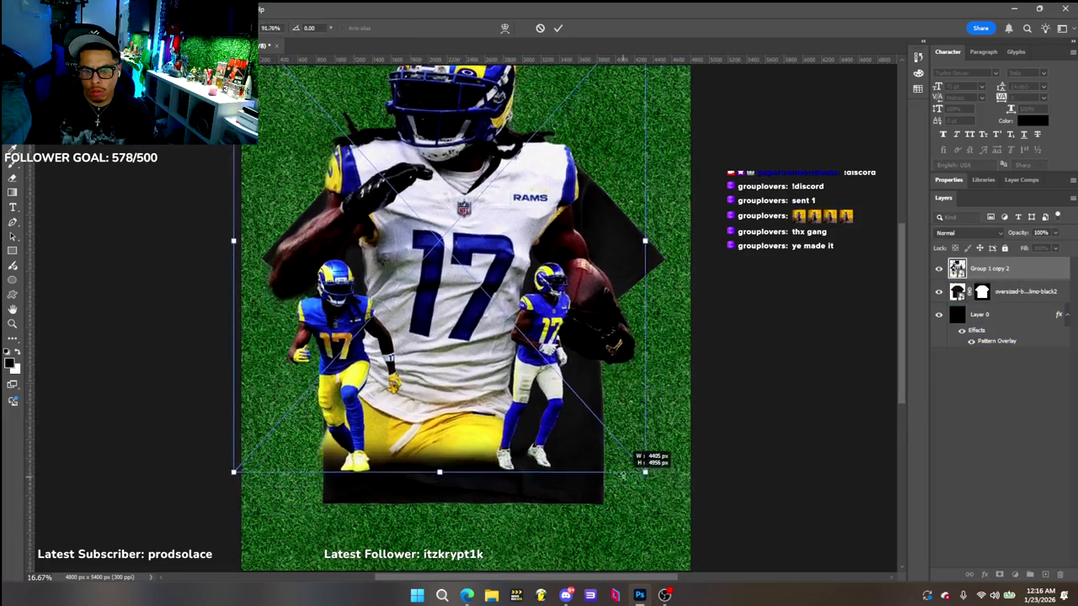
mouse_move(396, 252)
mouse_down()
mouse_move(437, 317)
mouse_move(429, 378)
mouse_up()
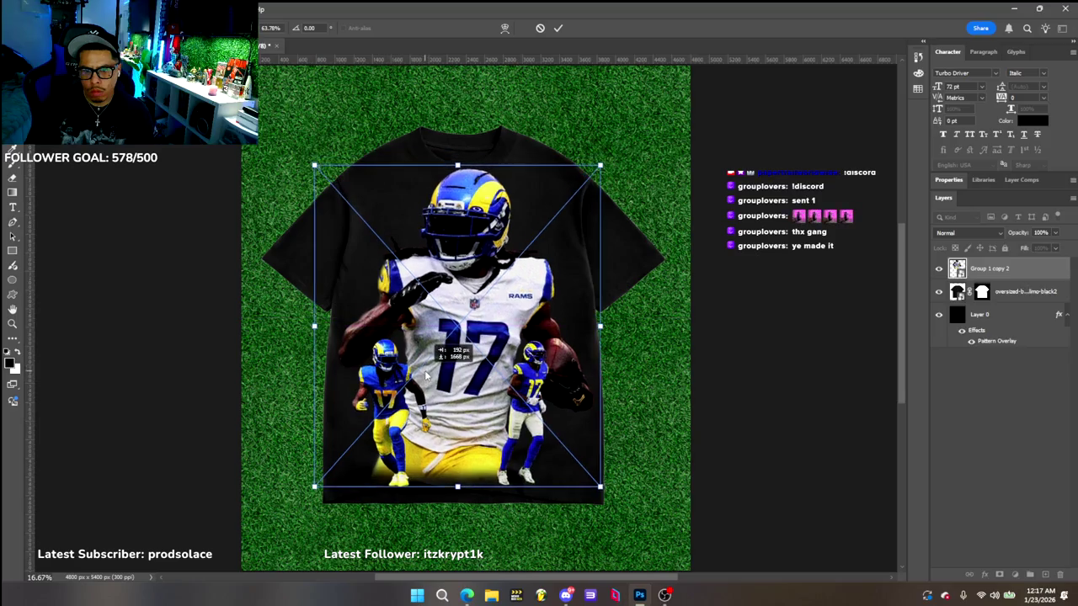
mouse_move(599, 486)
mouse_down()
mouse_move(568, 422)
mouse_move(565, 430)
mouse_move(481, 332)
mouse_move(467, 362)
mouse_up()
drag(587, 467, 573, 455)
drag(502, 363, 482, 345)
click(515, 481)
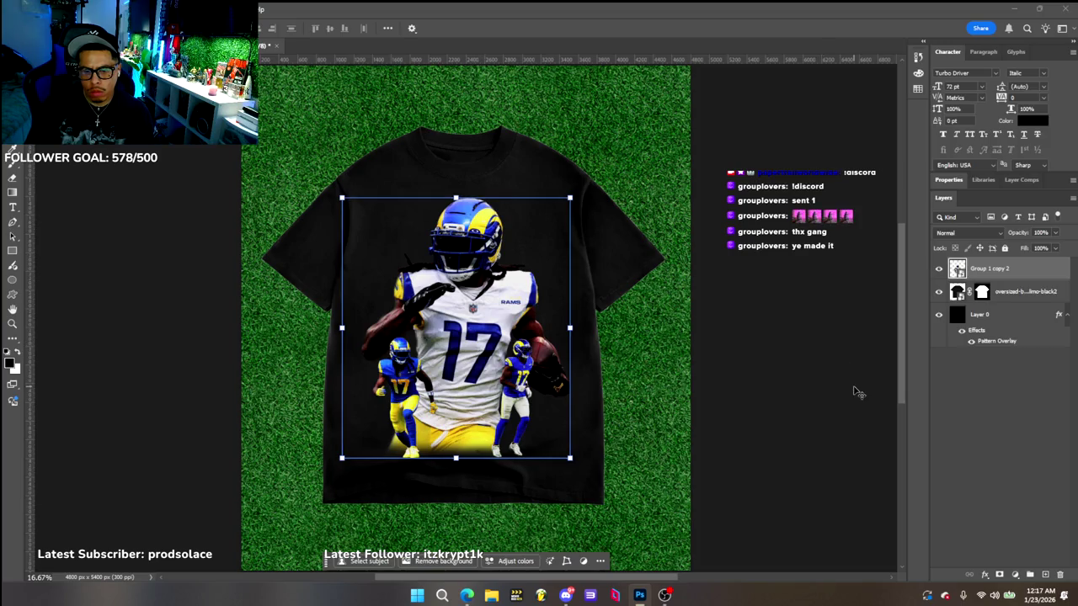
click(476, 320)
drag(474, 319, 473, 321)
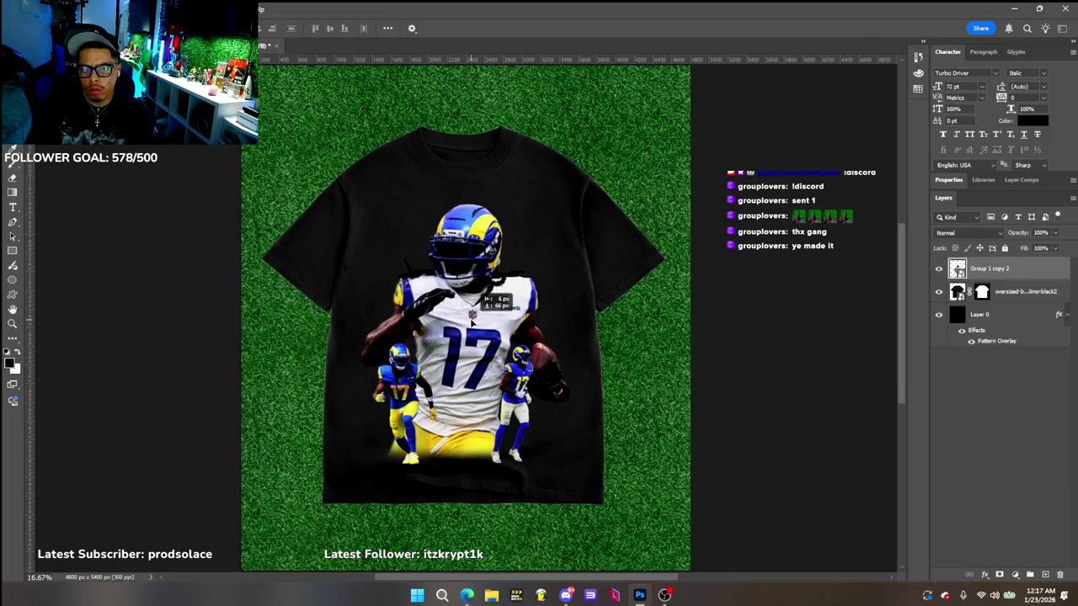
drag(471, 321, 476, 316)
Set Group 1 copy 2 to Screen blend mode and nudge the artwork up and left
click(969, 232)
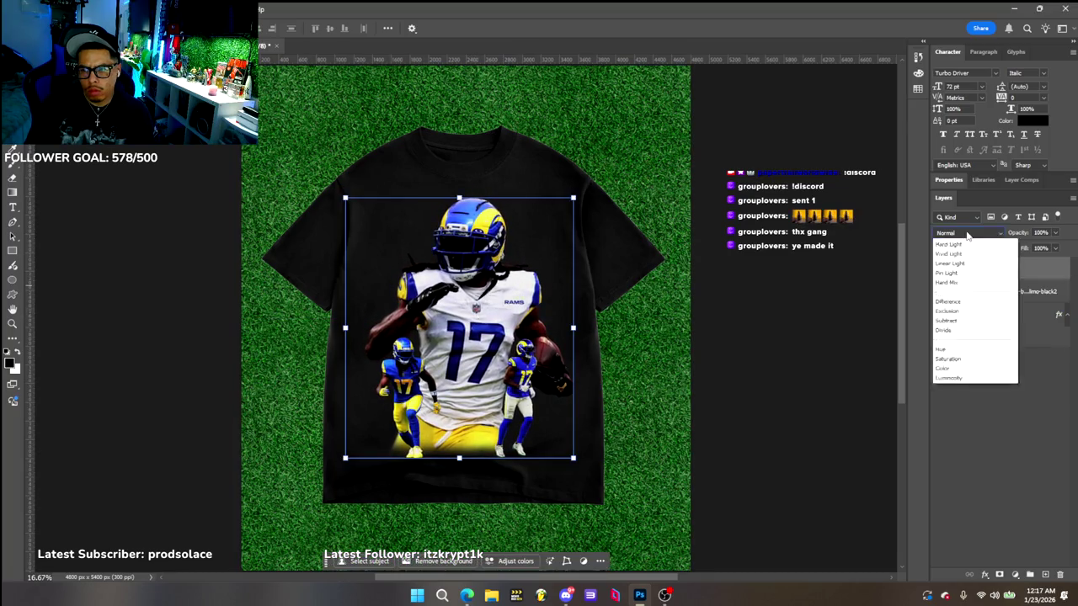
click(847, 312)
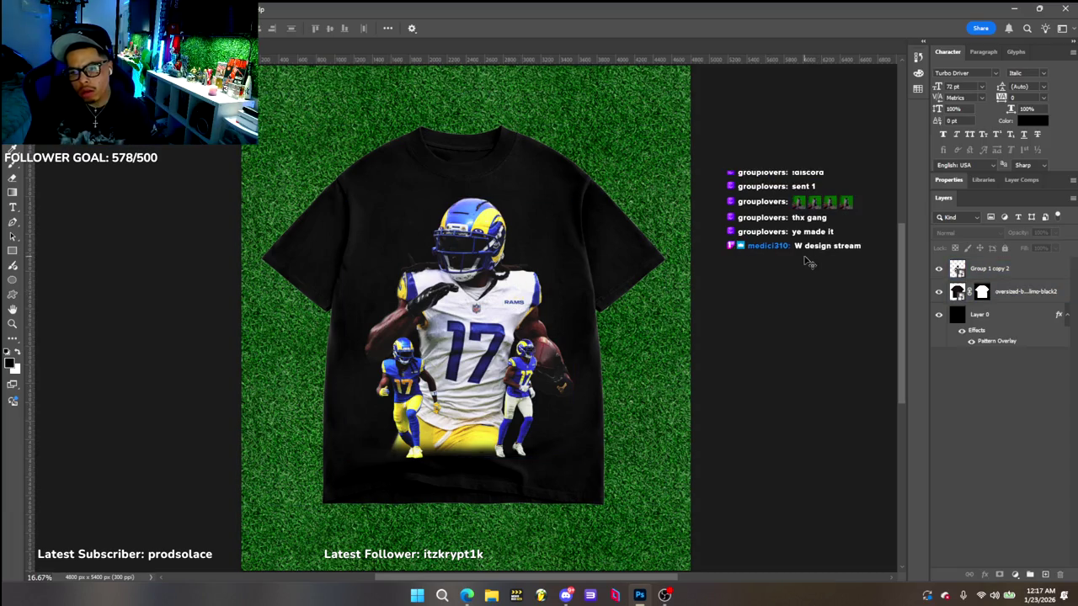
click(508, 292)
drag(508, 292, 480, 271)
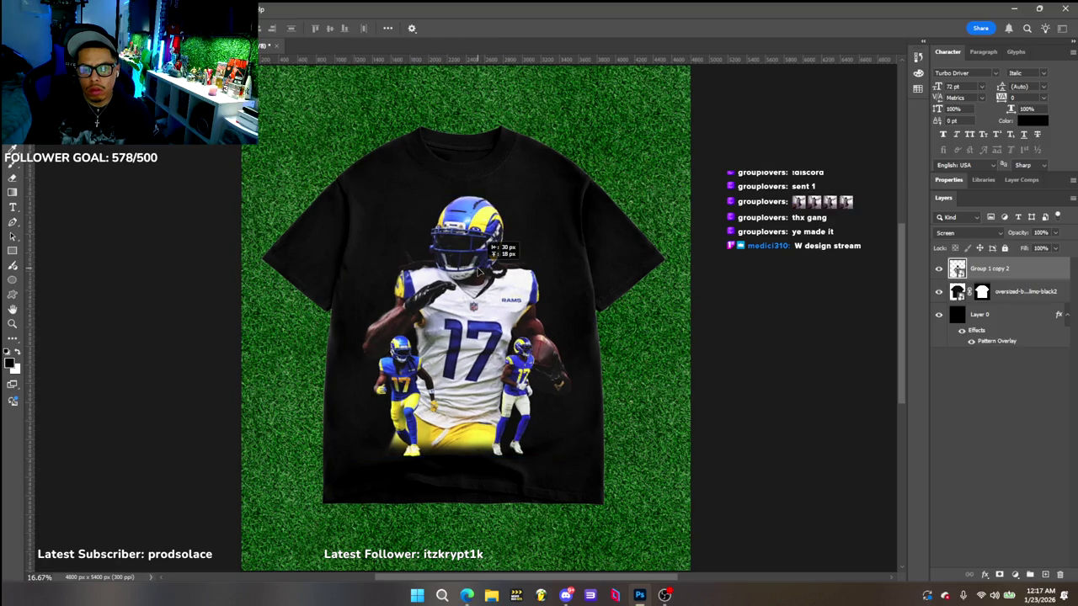
click(698, 260)
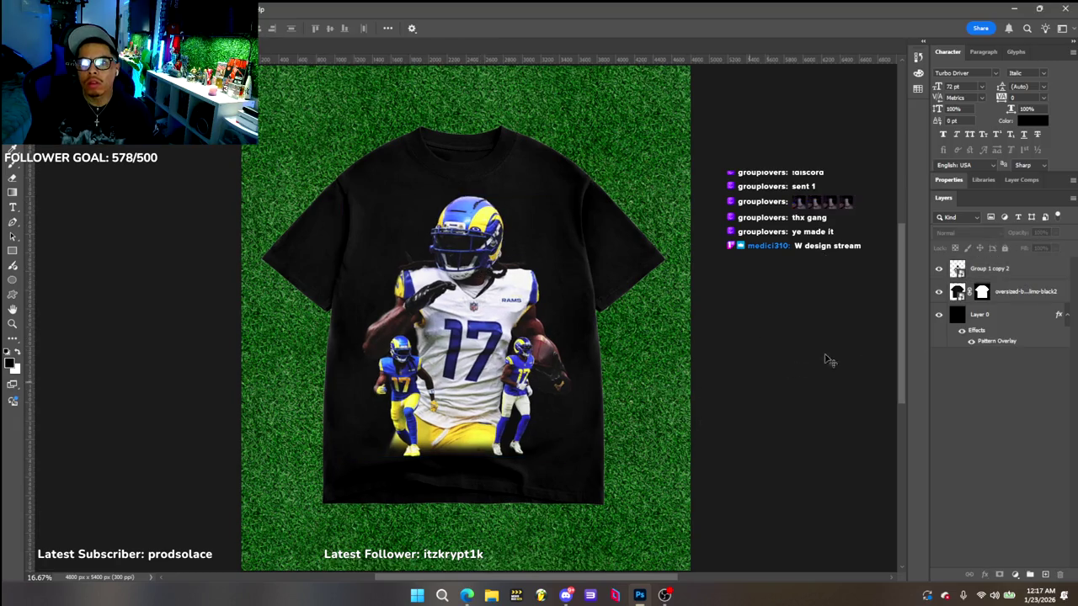
click(648, 330)
click(716, 286)
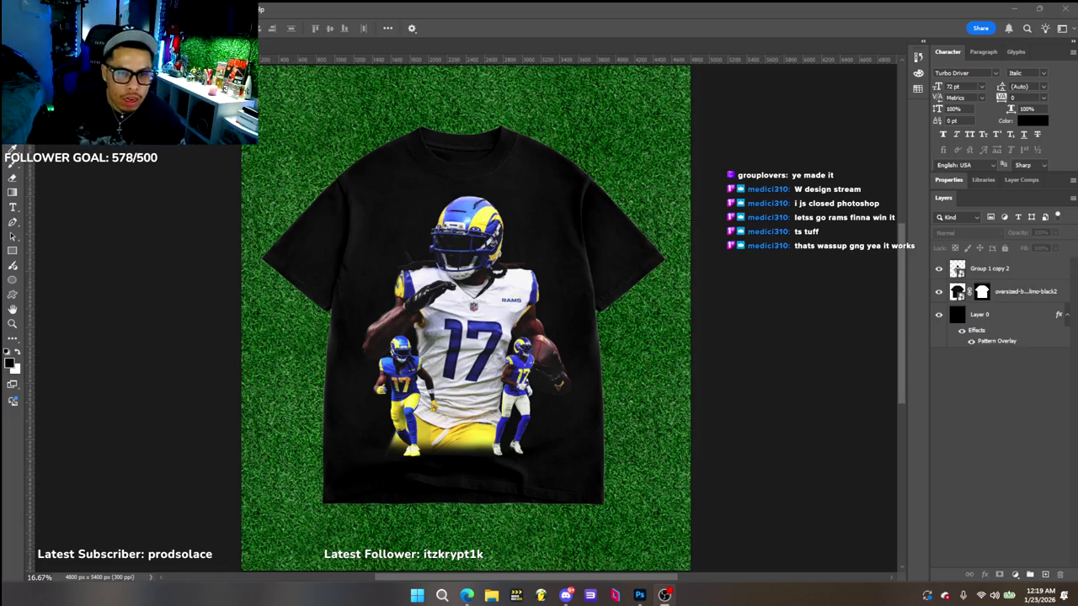
Switch from the mockup tab back to the flat Rams #17 player-art document
key(ctrl+Tab)
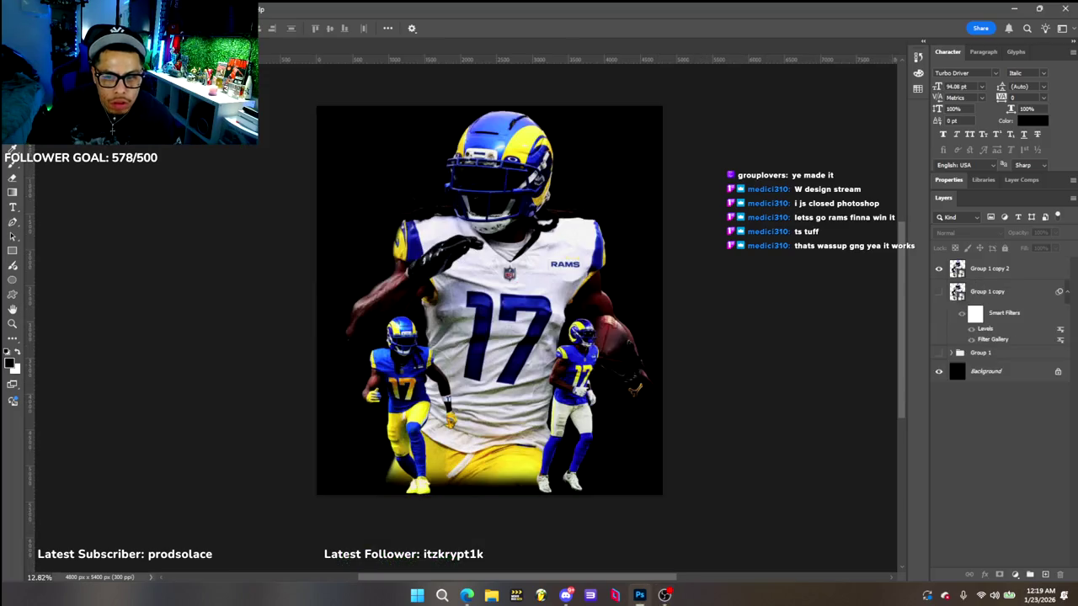
click(366, 439)
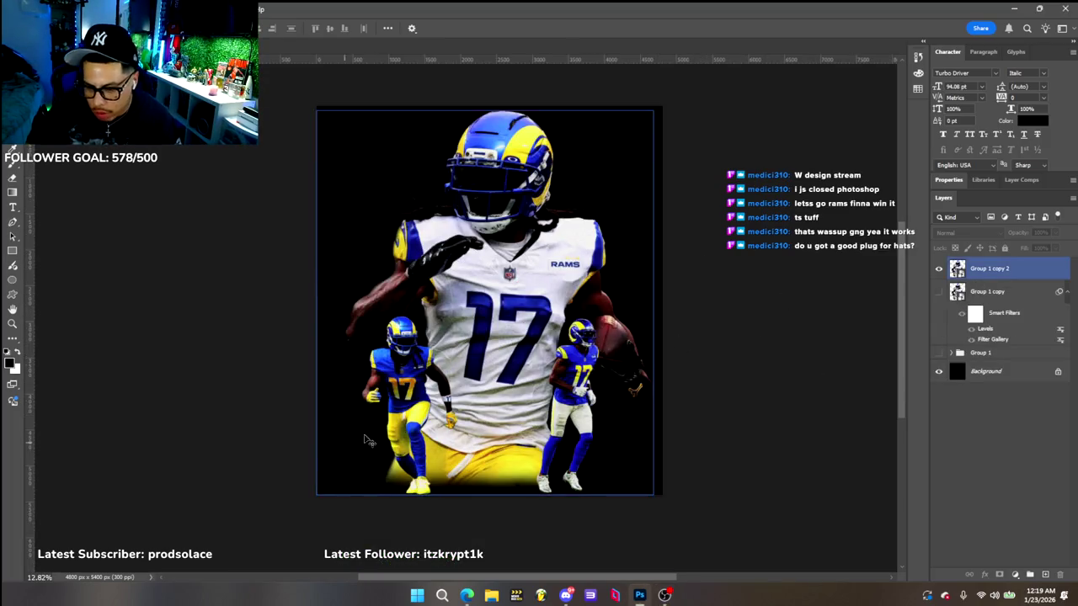
click(624, 415)
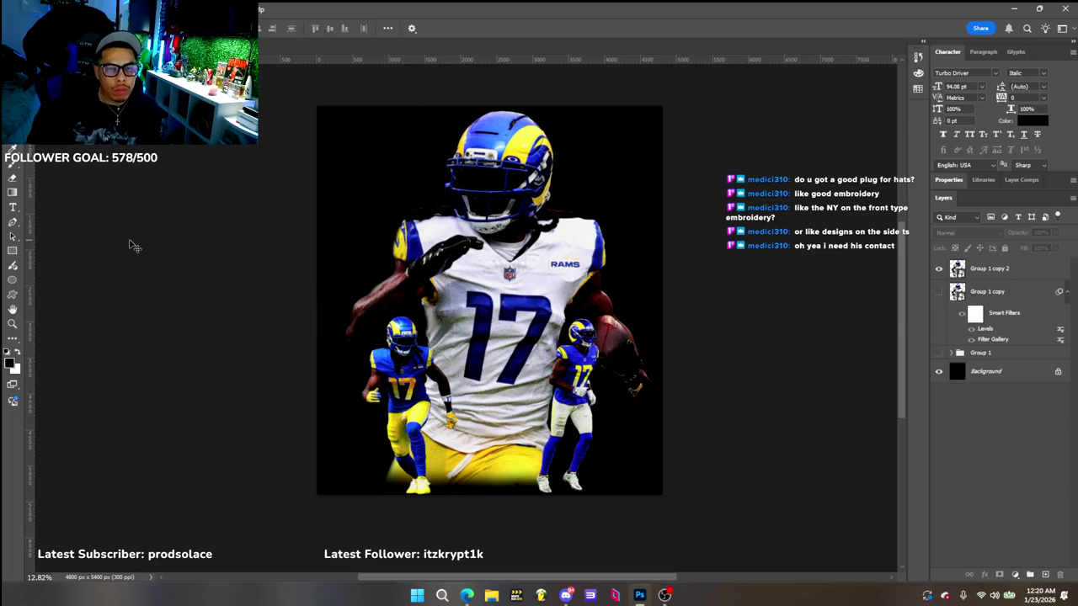
key(ctrl+w)
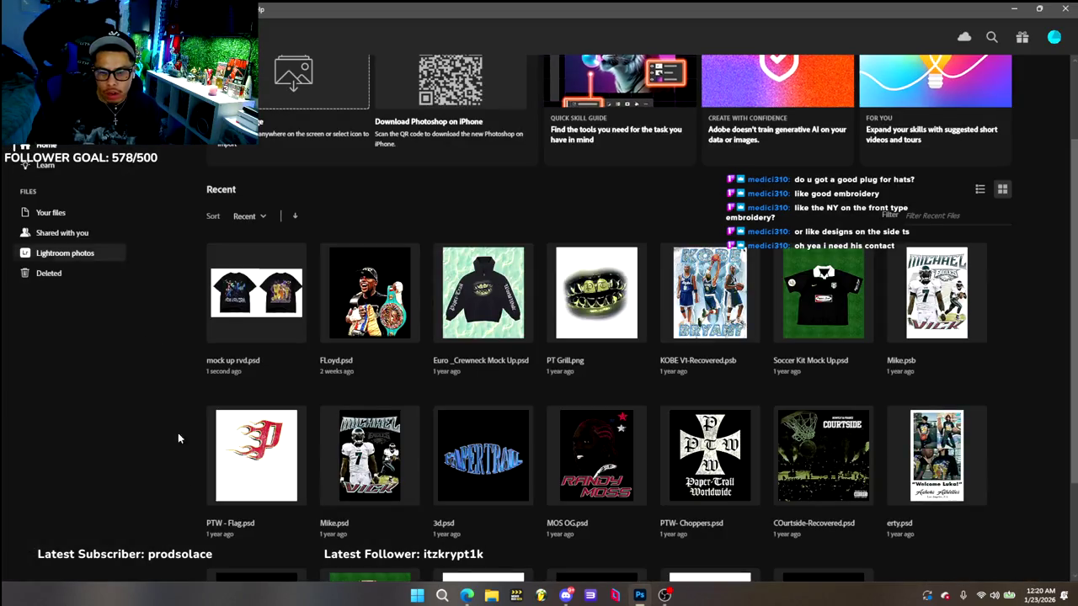
scroll(181, 471, down, 2)
scroll(185, 510, down, 1)
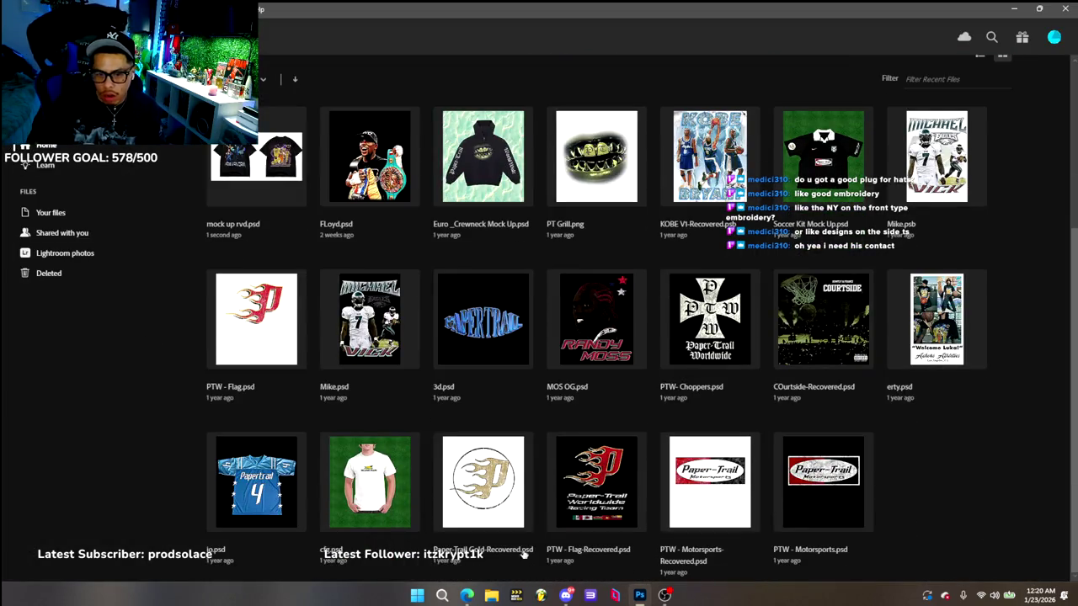
scroll(623, 391, up, 3)
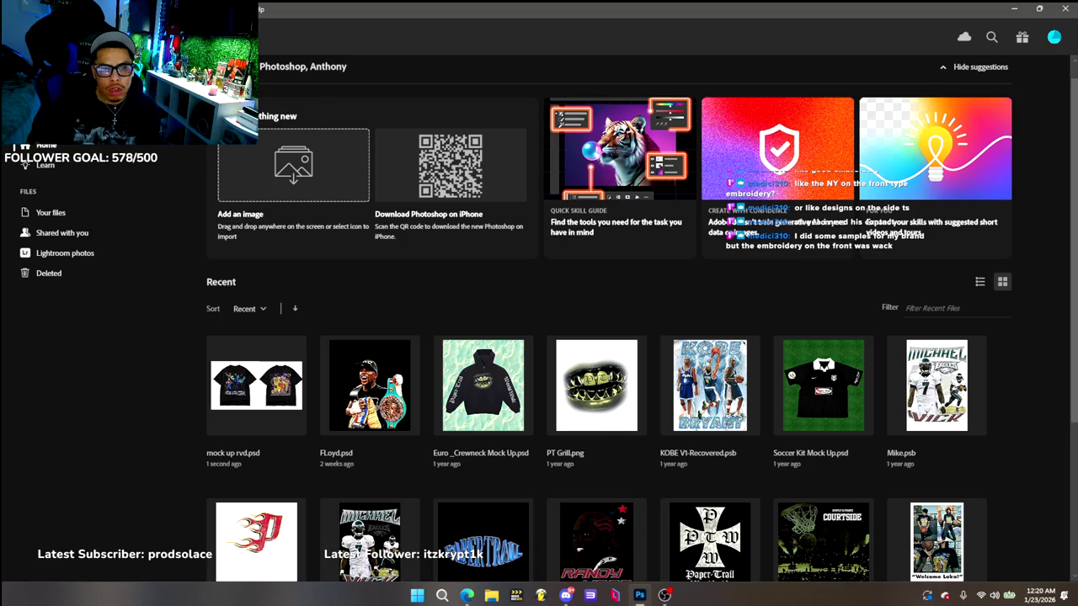
key(Escape)
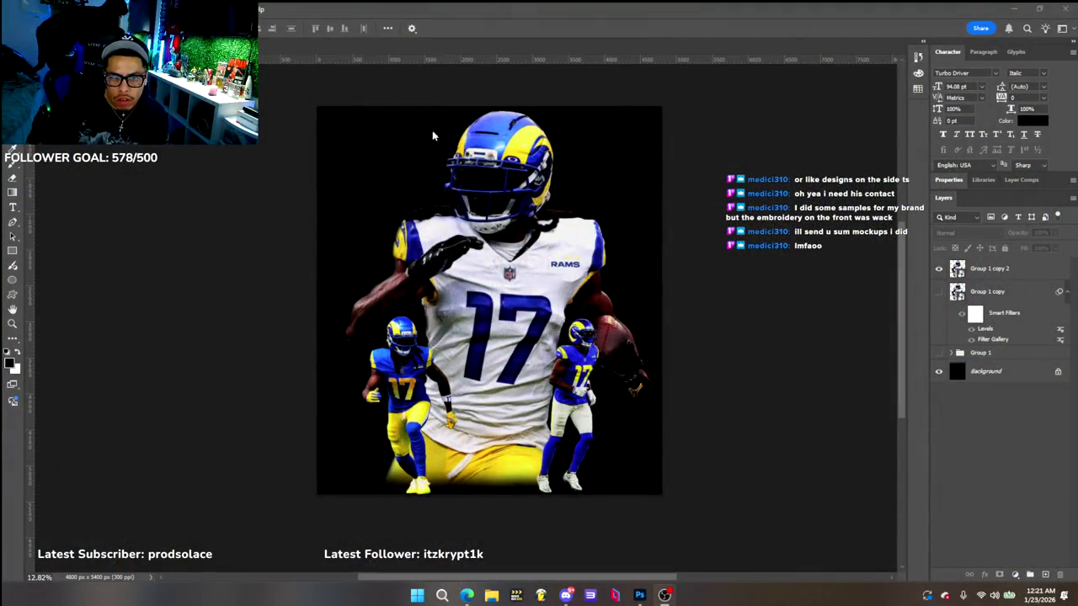
key(ctrl+Tab)
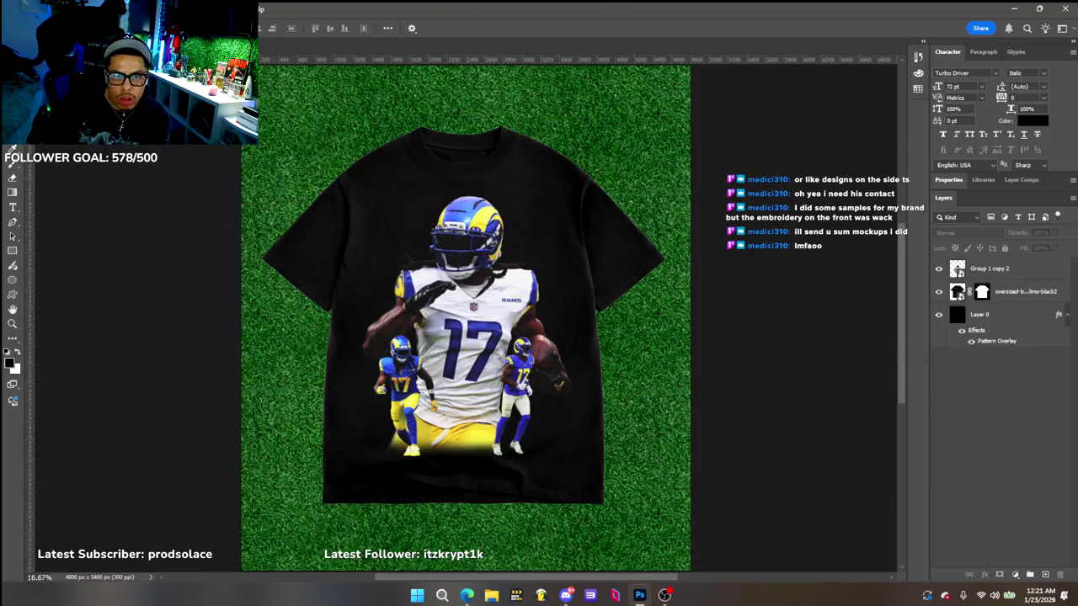
Close the untitled design and save it as the Photoshop file 'Adams V1'
key(ctrl+w)
key(ctrl+w)
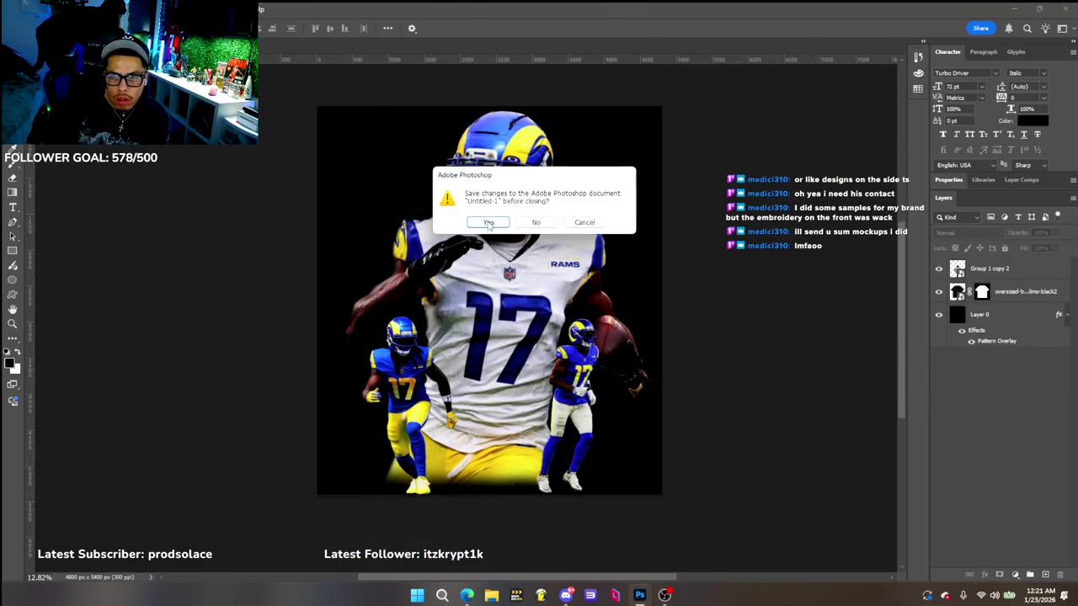
click(488, 223)
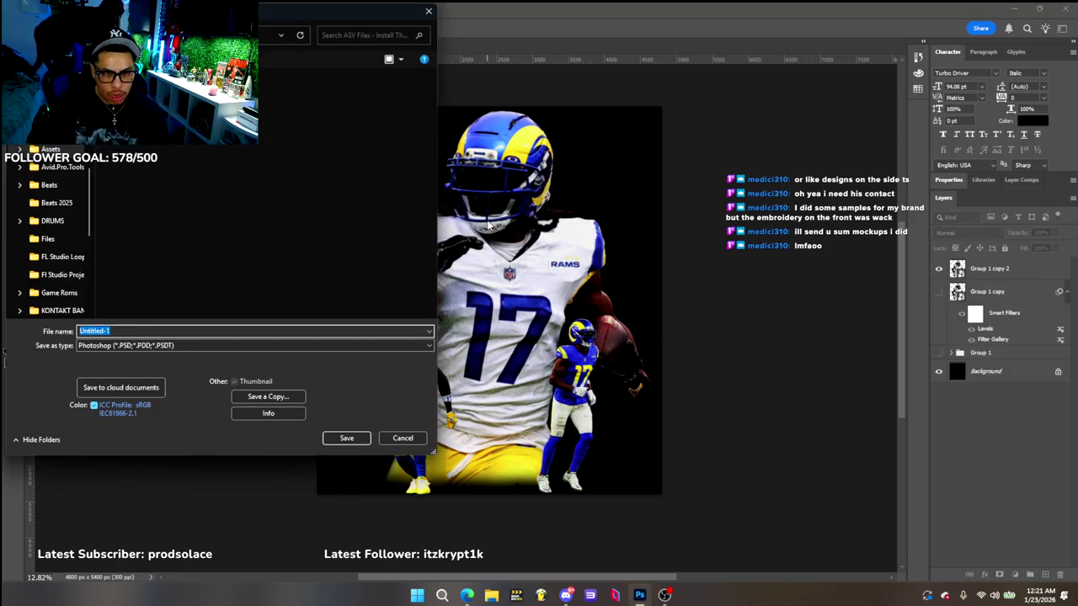
text(Adam)
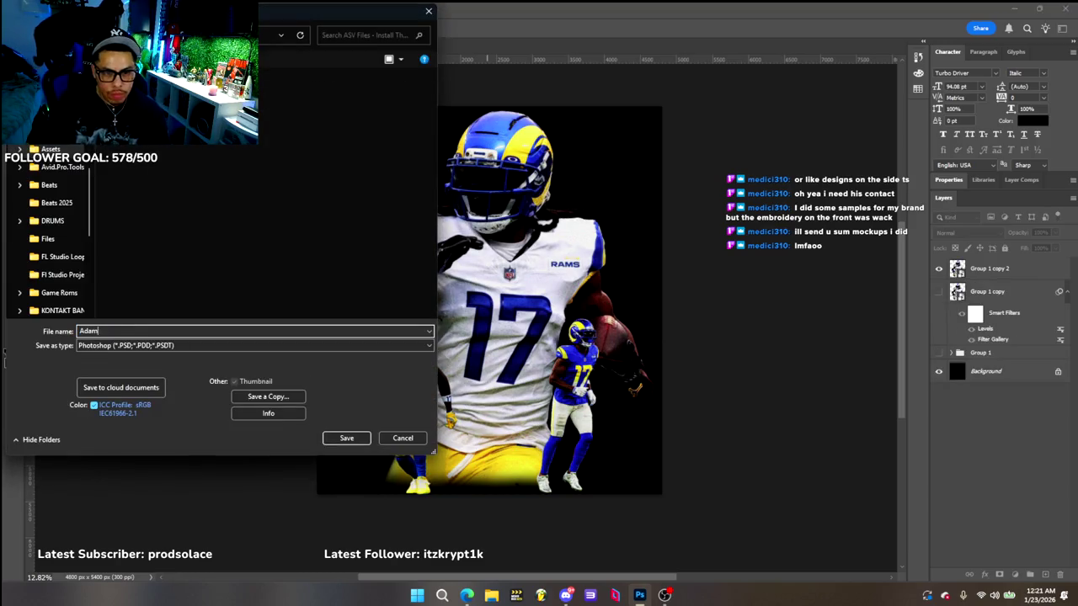
text(s V1)
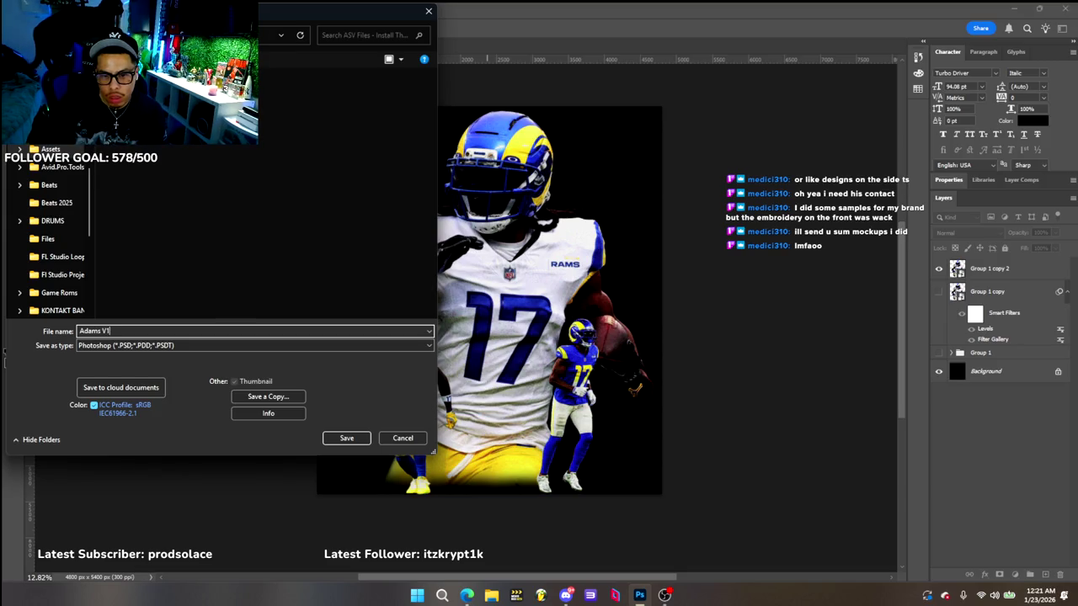
key(Return)
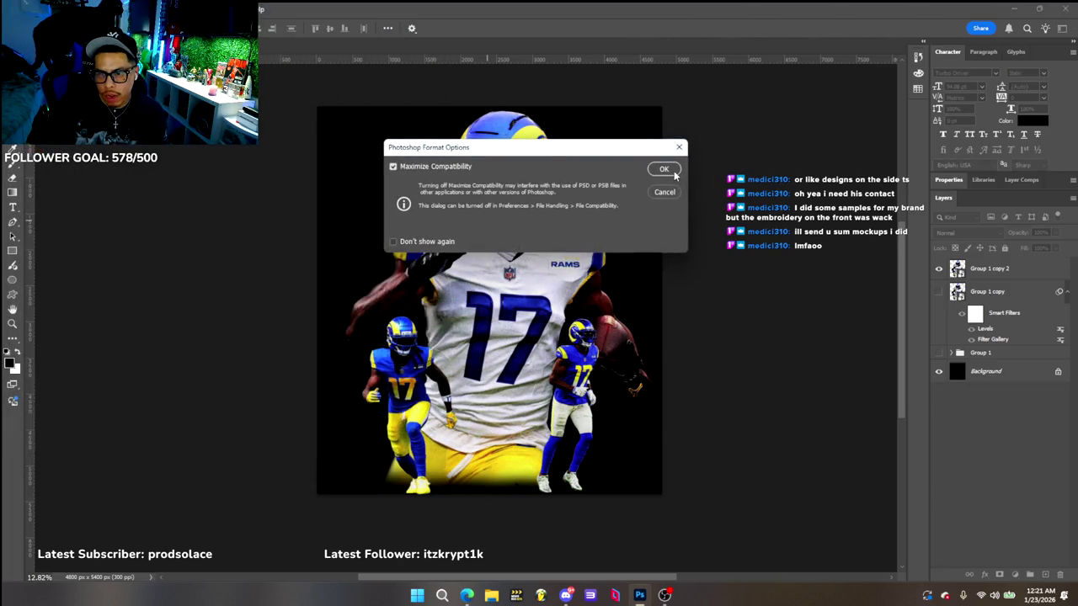
click(664, 169)
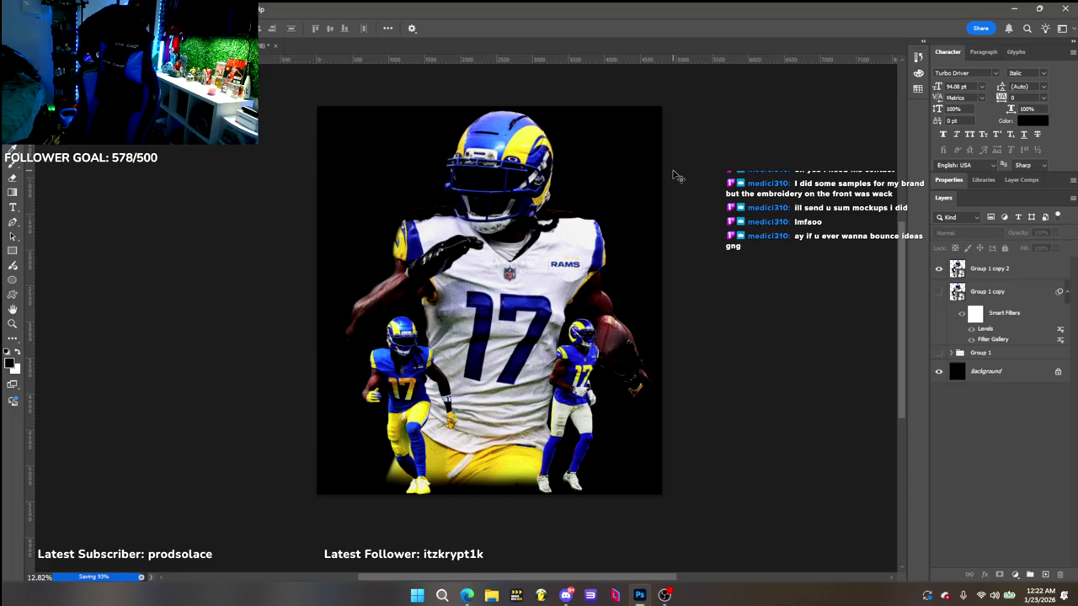
key(ctrl+w)
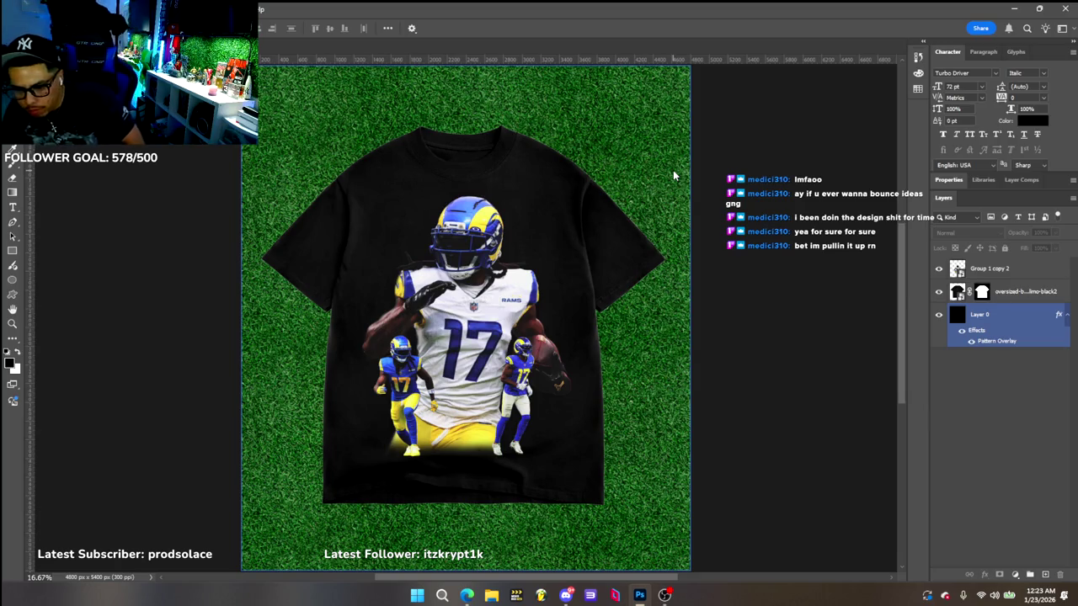
click(1002, 421)
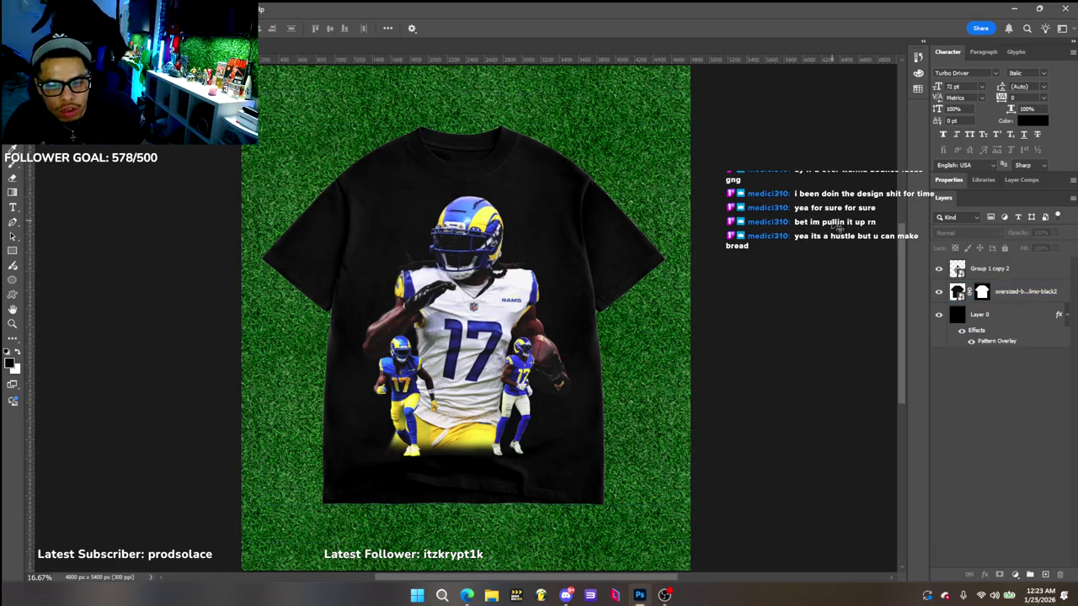
mouse_move(480, 286)
mouse_down()
mouse_move(474, 310)
mouse_move(477, 291)
mouse_up()
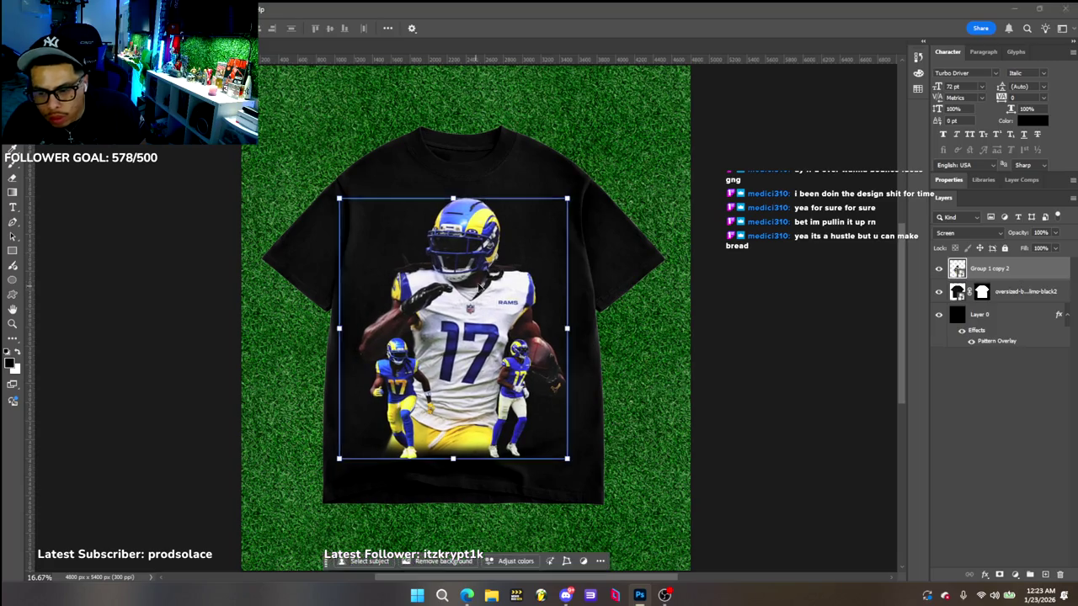
click(795, 278)
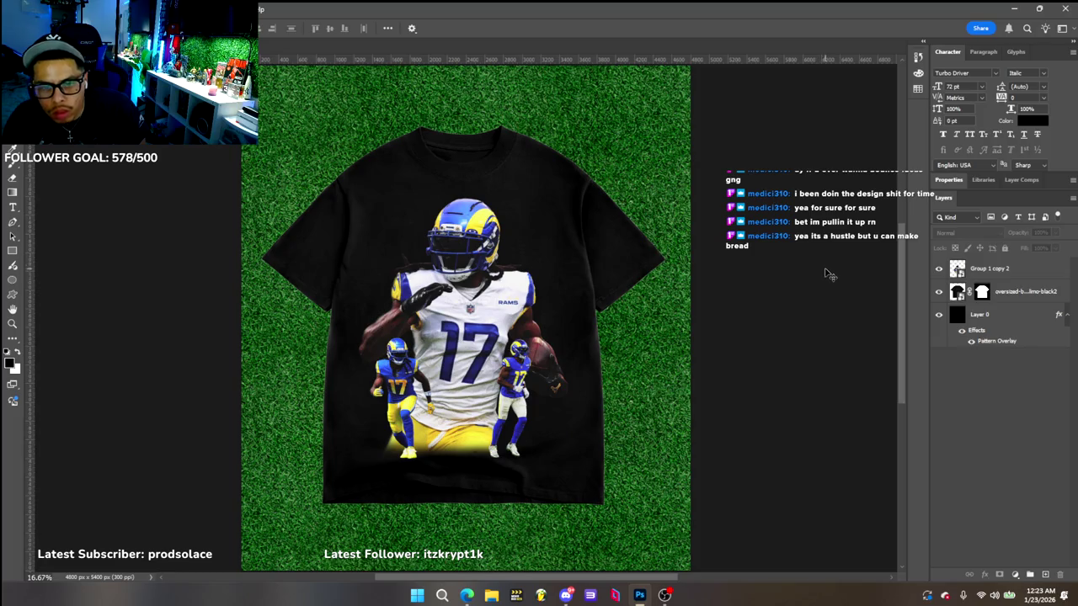
Use Export As to save the shirt mockup as PNG 'Adamss' at 4800×5400 in Pictures
click(27, 8)
mouse_move(39, 207)
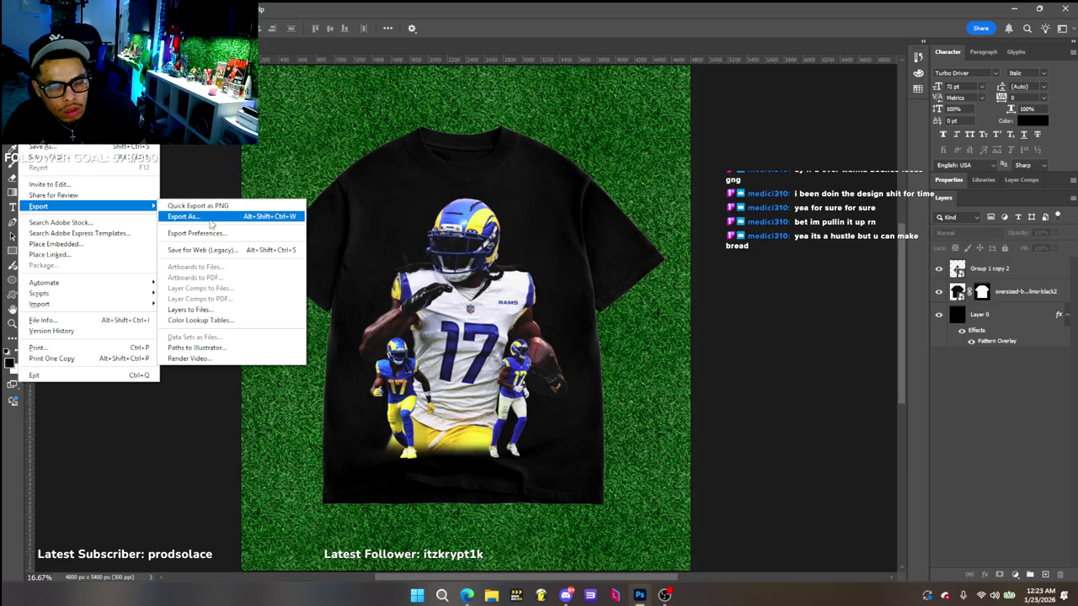
click(211, 221)
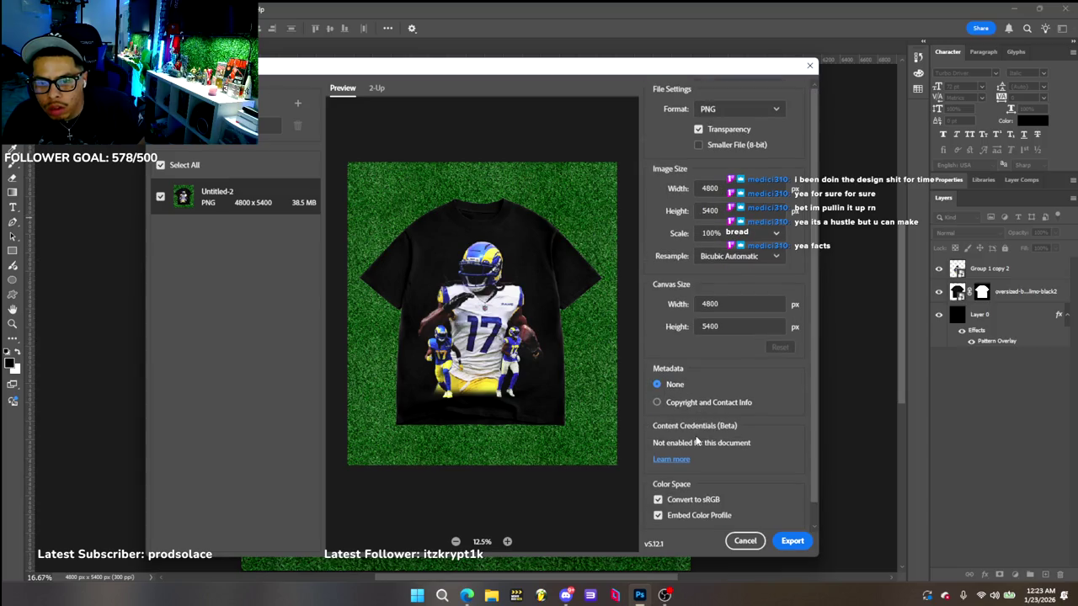
click(796, 540)
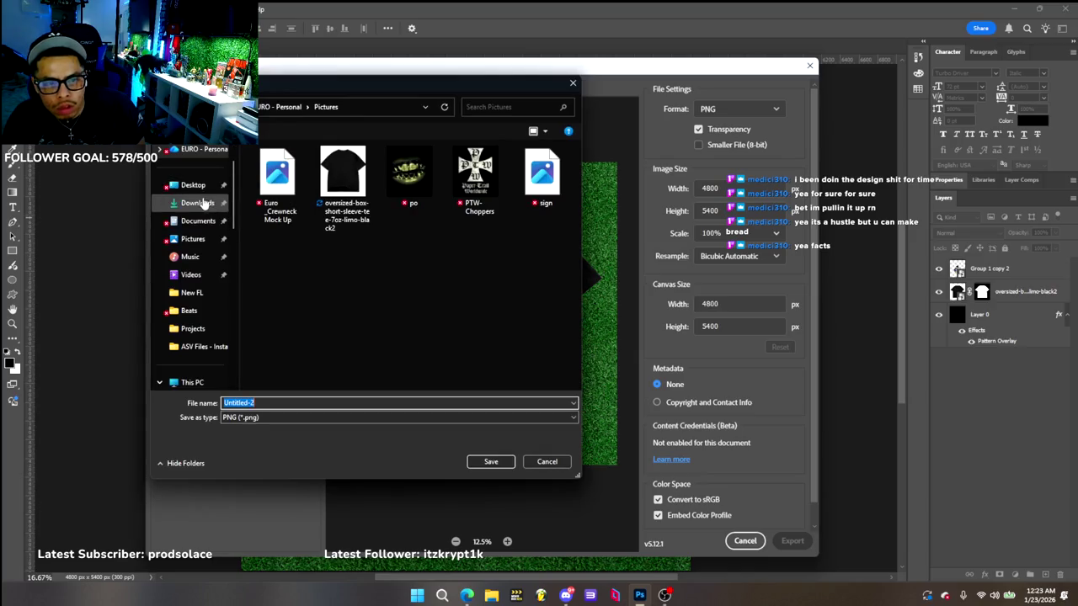
click(202, 247)
click(291, 404)
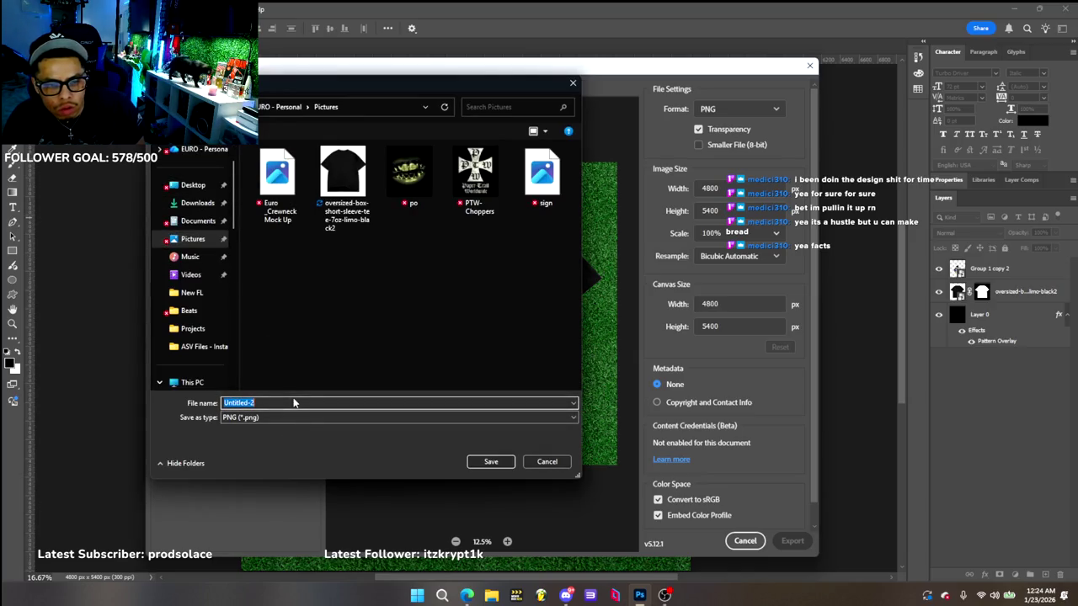
text(Adam)
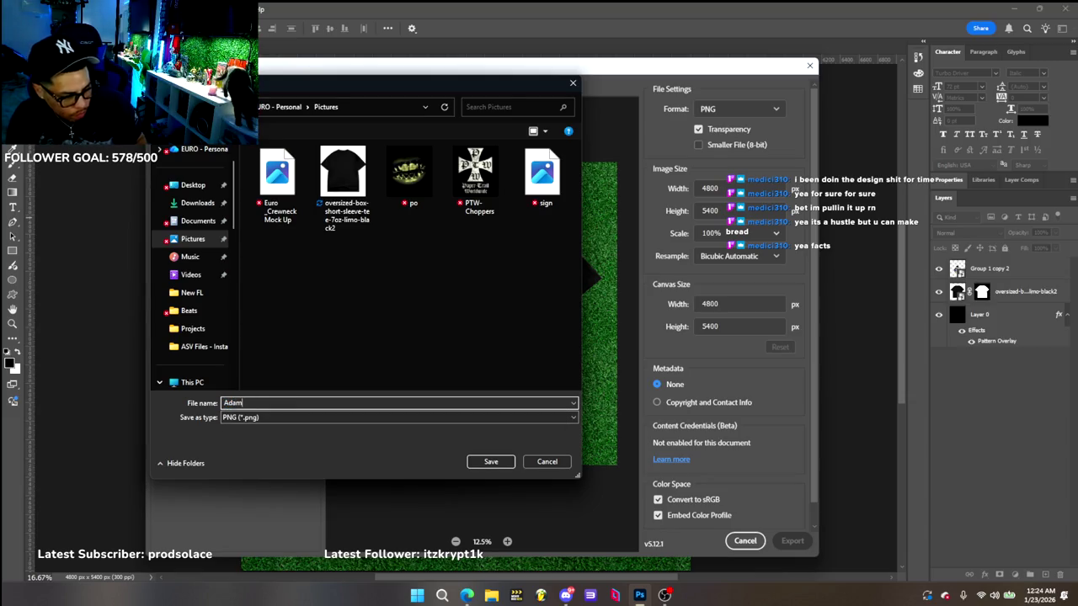
text(ss)
key(Return)
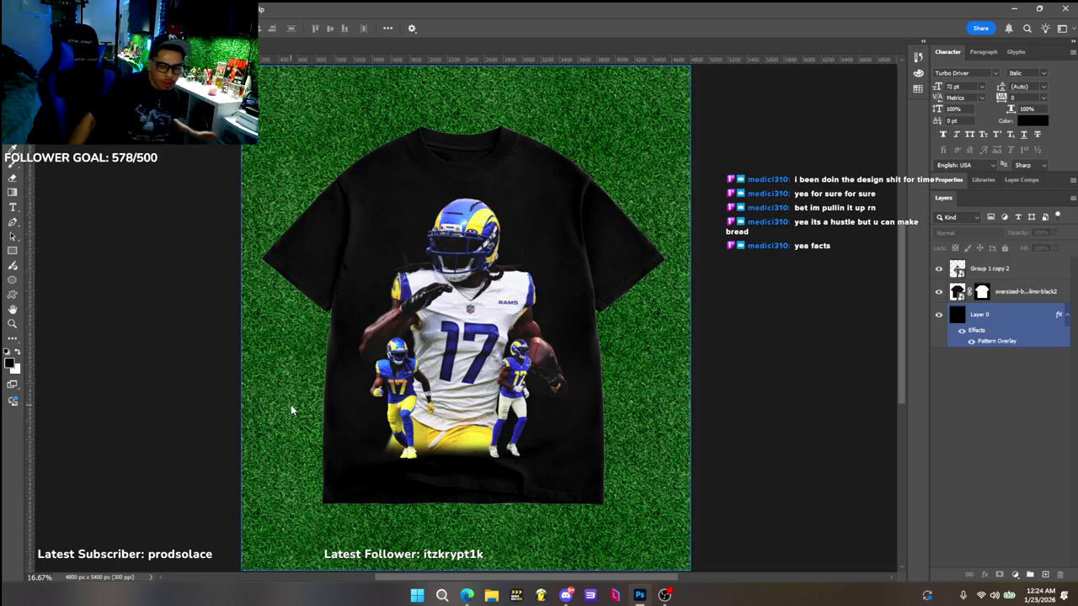
click(290, 411)
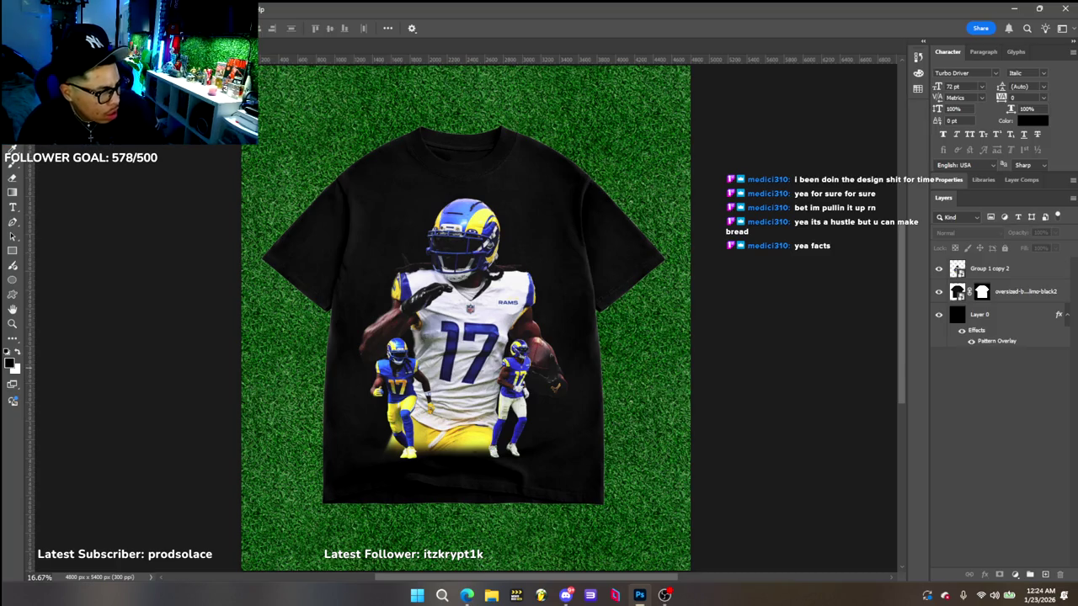
click(466, 301)
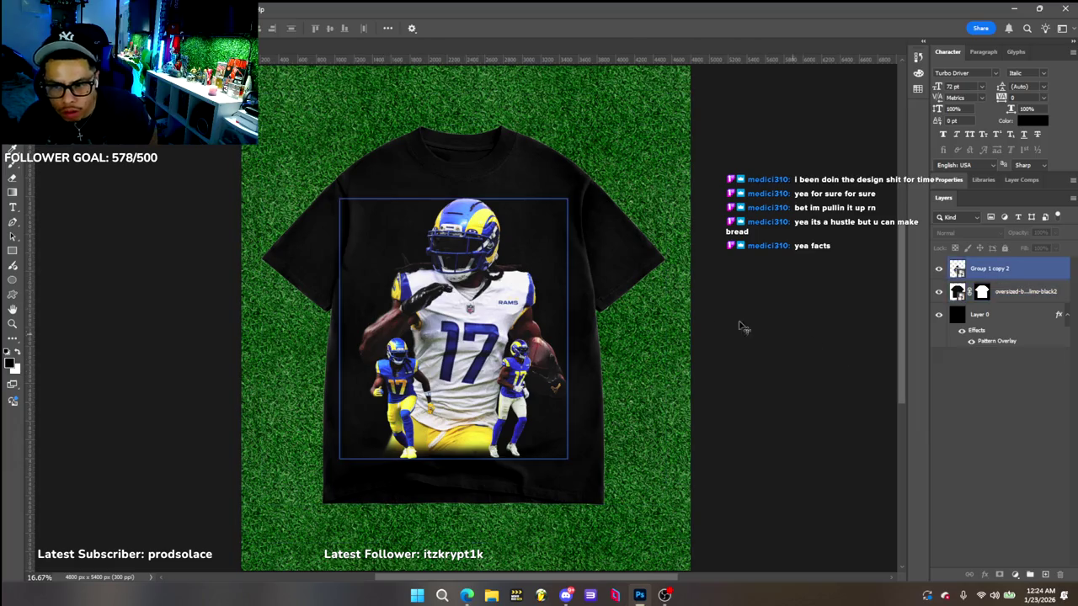
scroll(564, 362, up, 3)
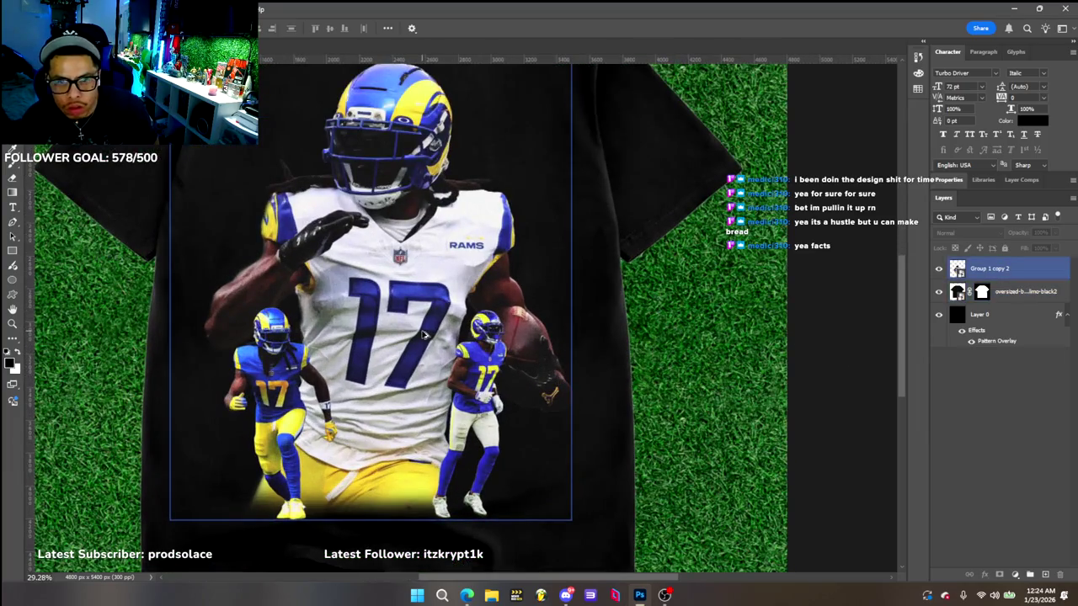
scroll(424, 335, down, 3)
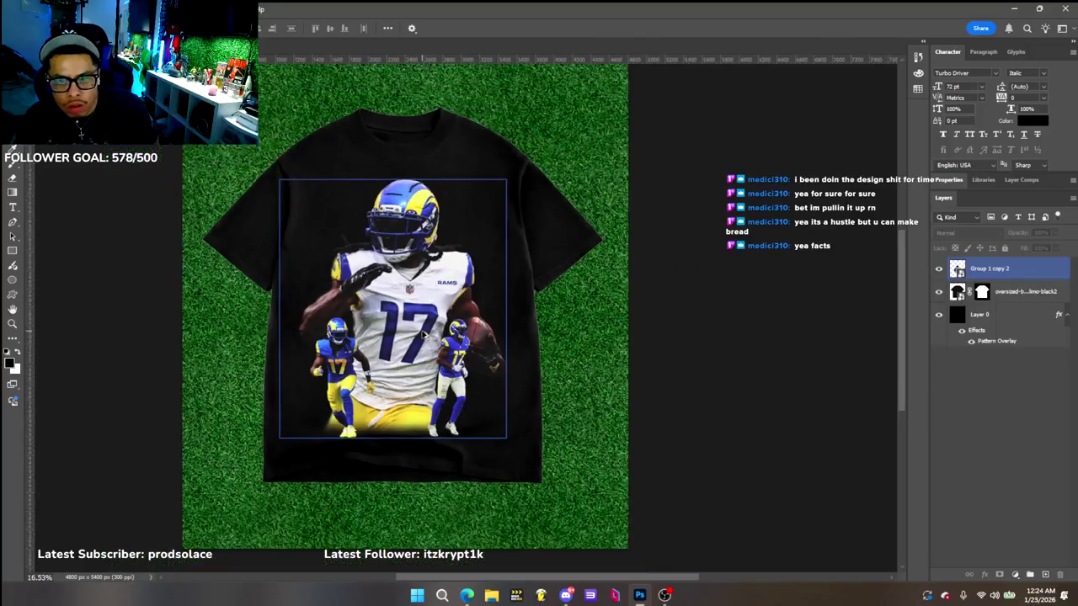
click(662, 230)
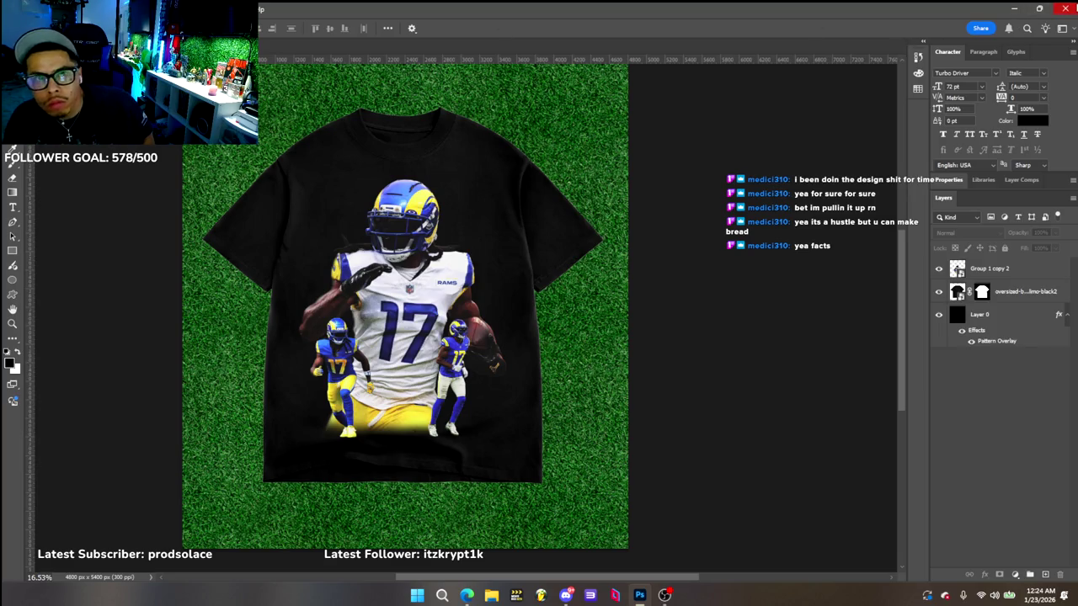
Close the grass tee mockup and save it as the Photoshop file 'Adams Mock Up'
click(1065, 8)
click(492, 224)
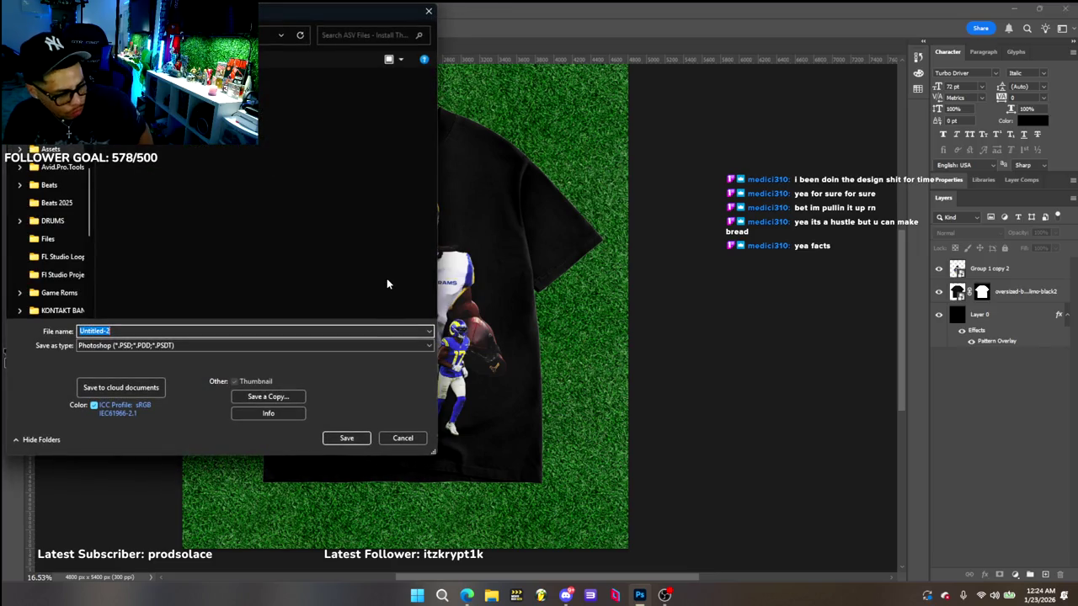
text(Adams)
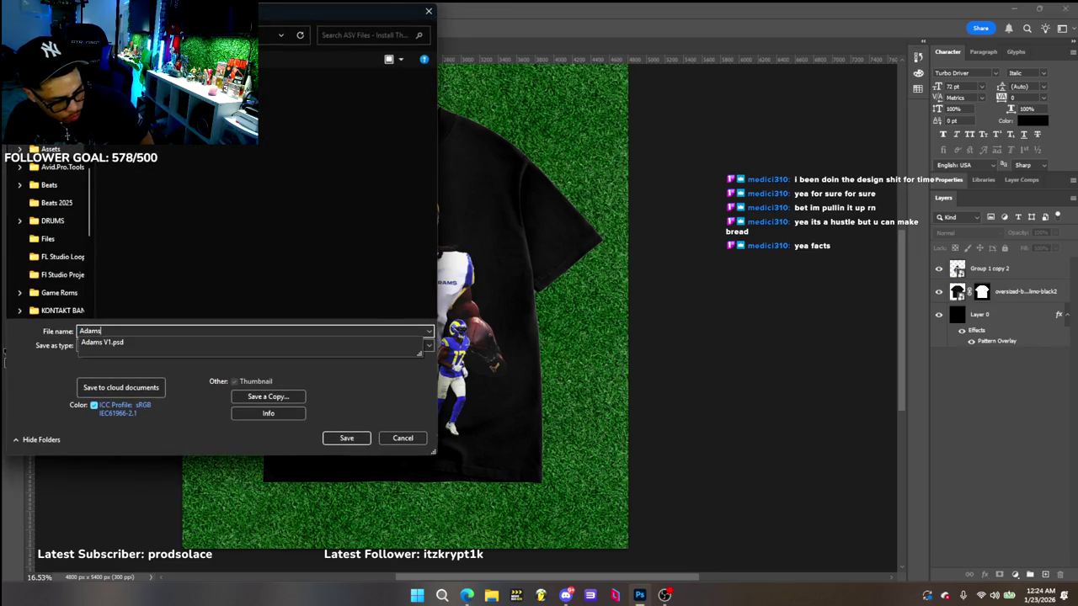
key(super)
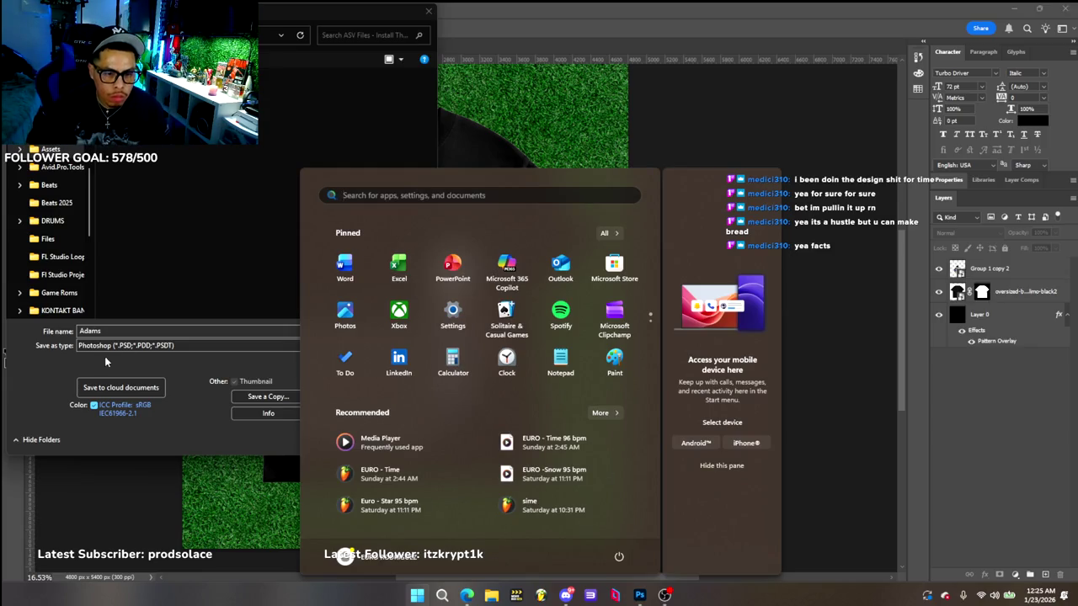
click(240, 333)
text(Mock Up)
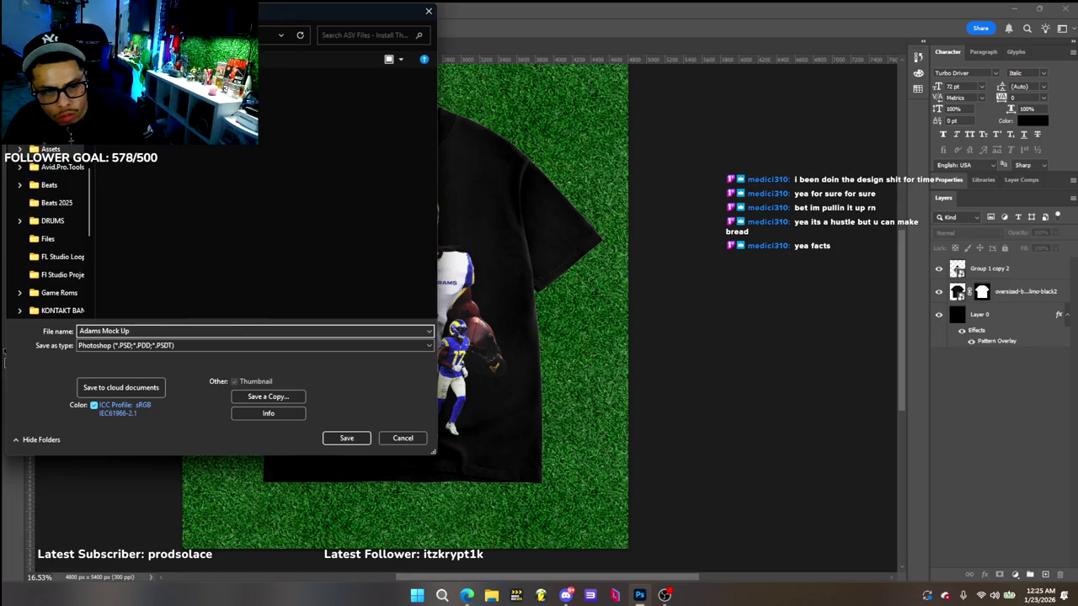
key(Return)
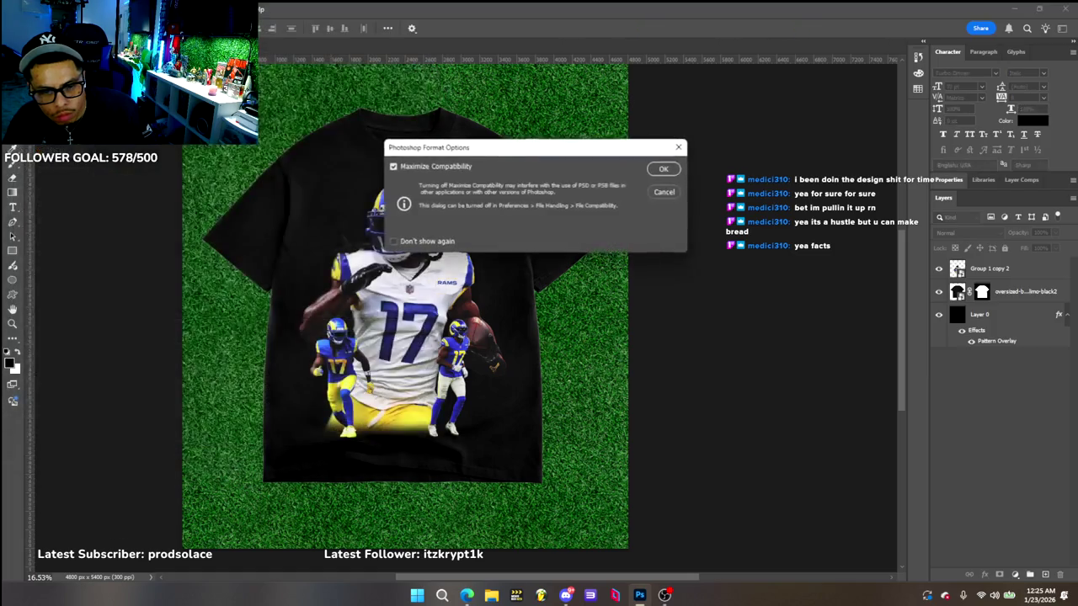
click(664, 170)
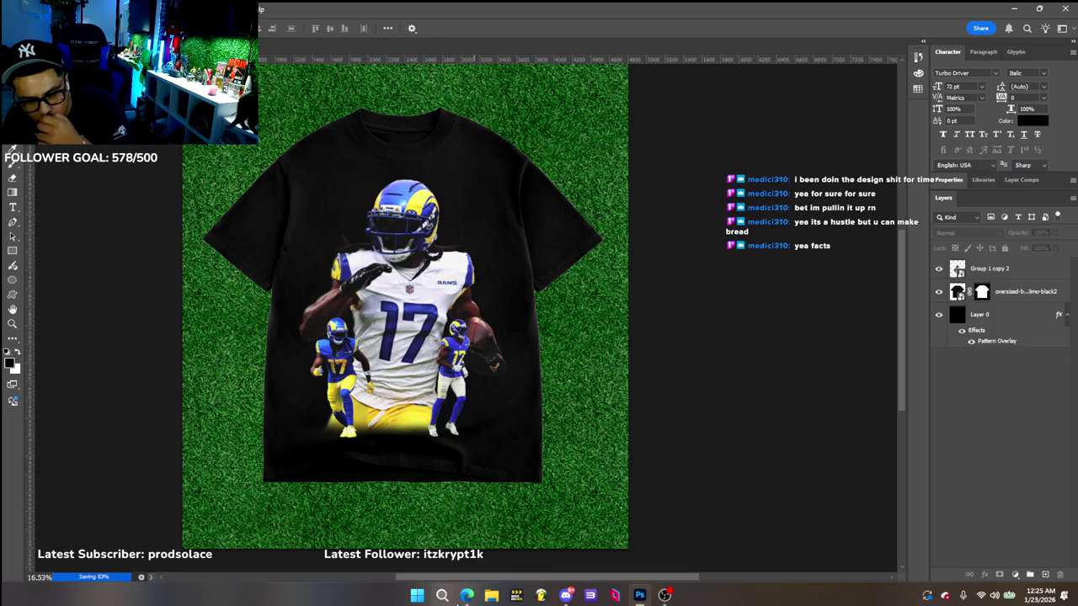
click(467, 596)
Go to gmail.com in Chrome and switch to the other signed-in mail account
click(762, 72)
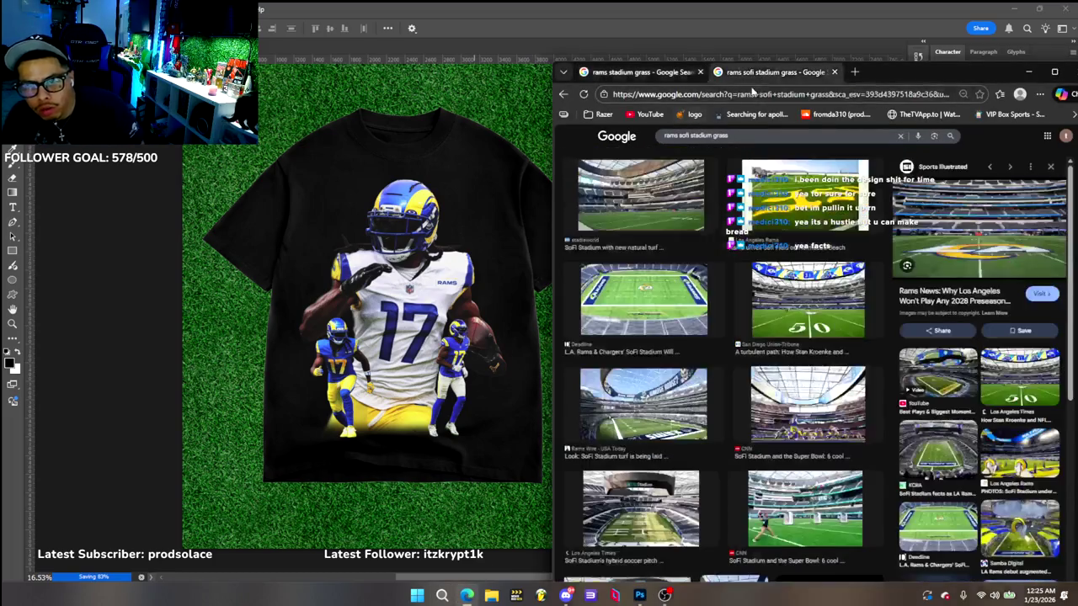
click(731, 94)
text(google.co)
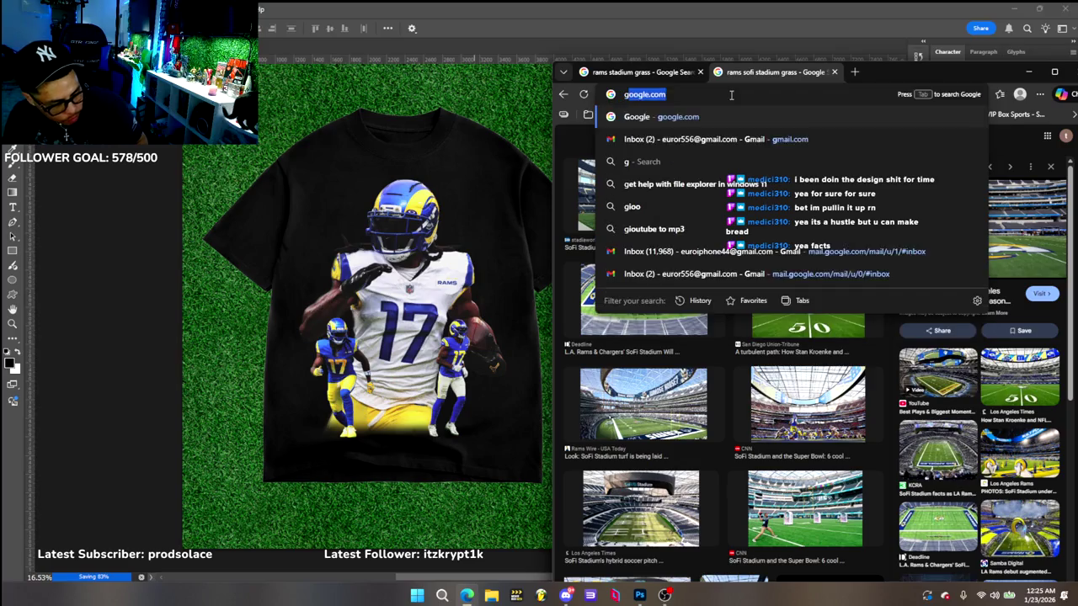
text(mail.com)
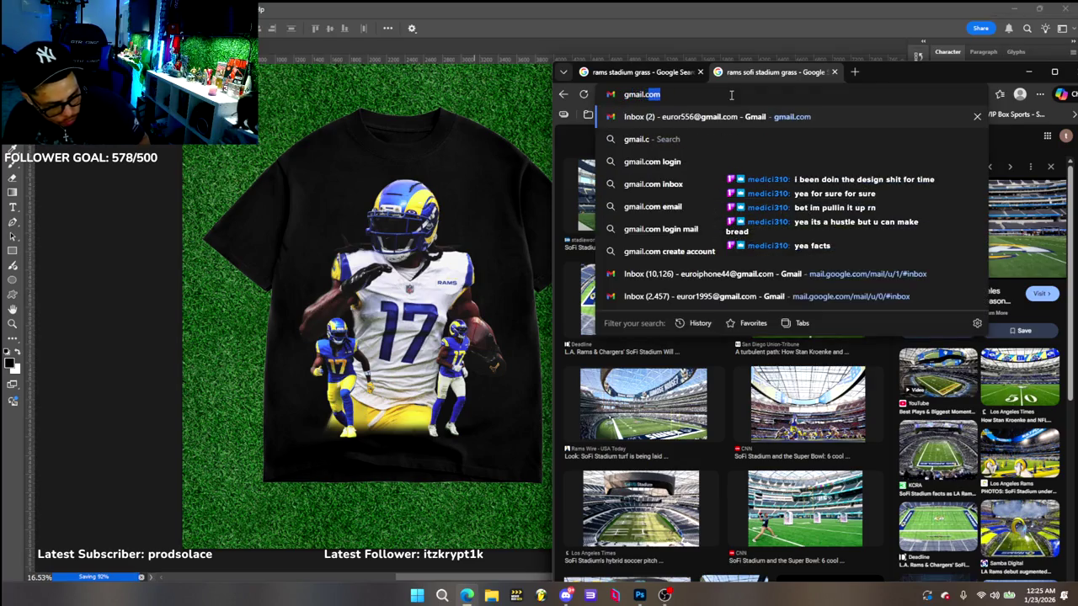
key(Return)
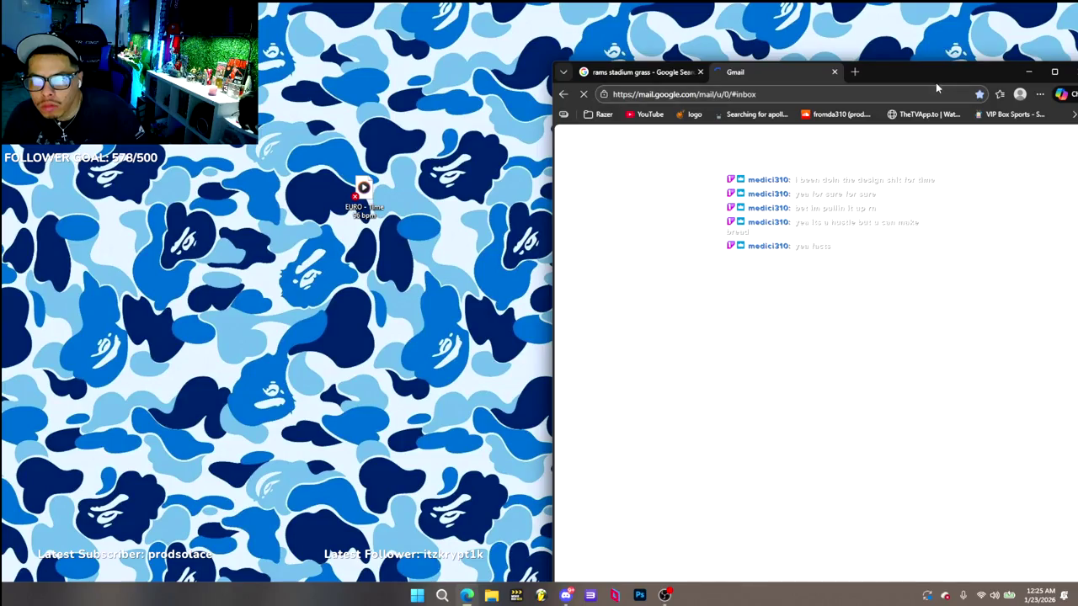
drag(936, 76, 849, 52)
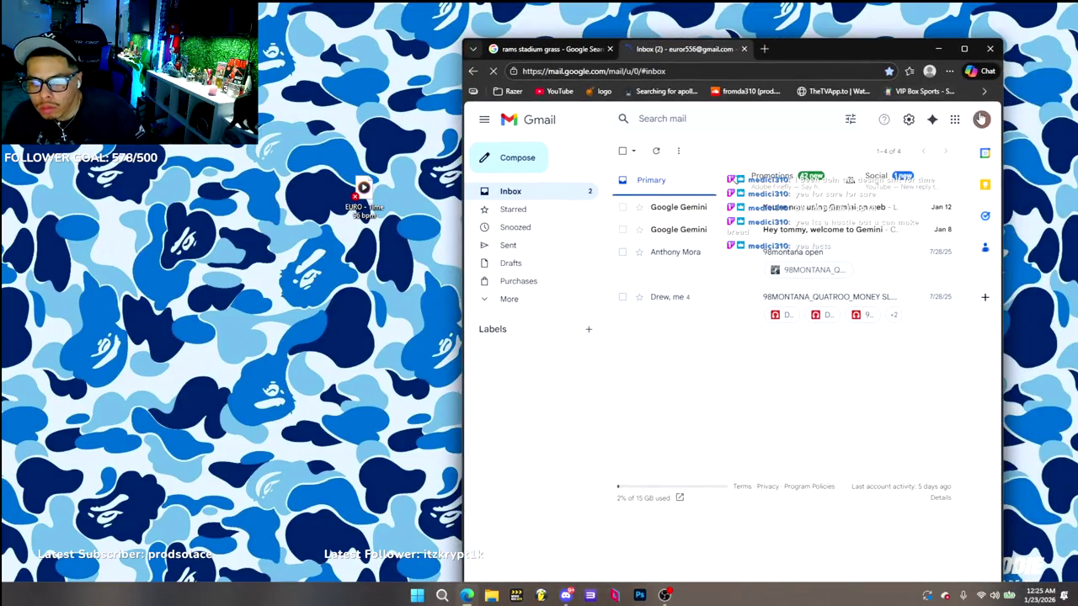
click(979, 119)
click(852, 328)
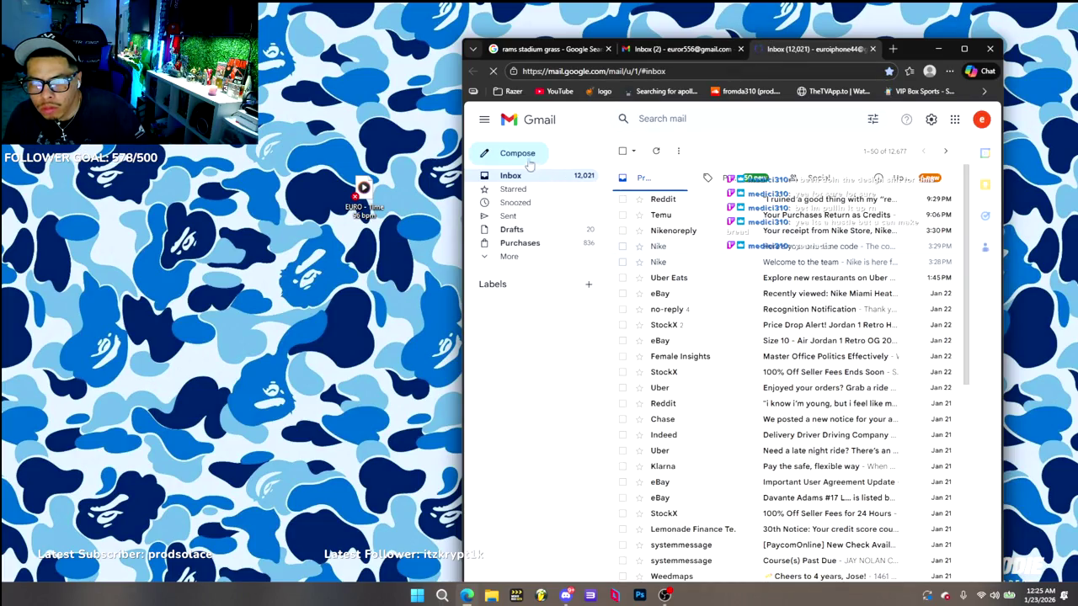
Compose a new email to the suggested contact and browse Pictures for an attachment
click(525, 159)
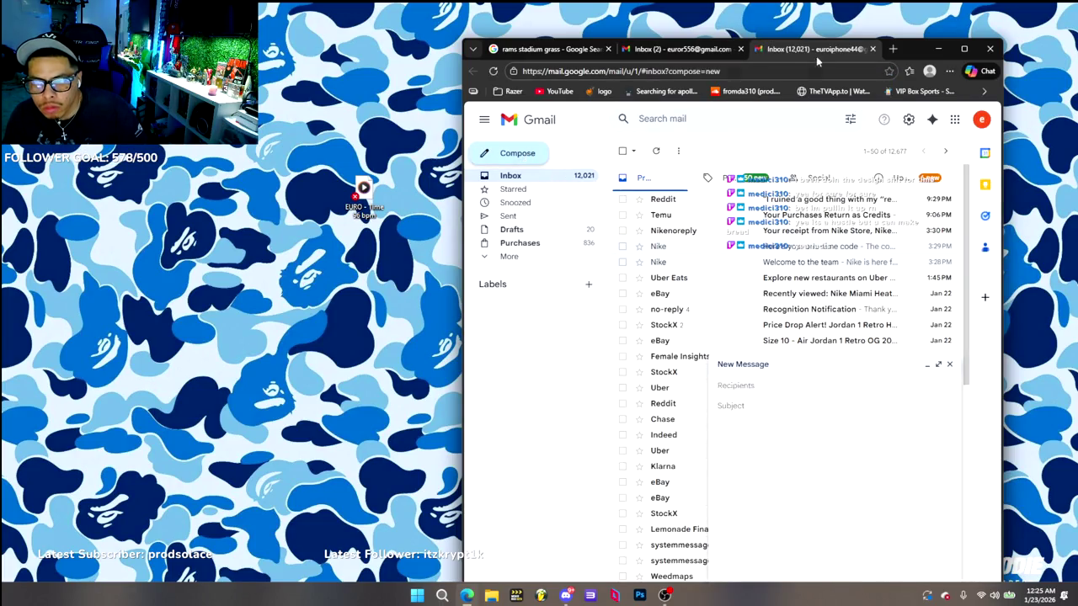
text(eur)
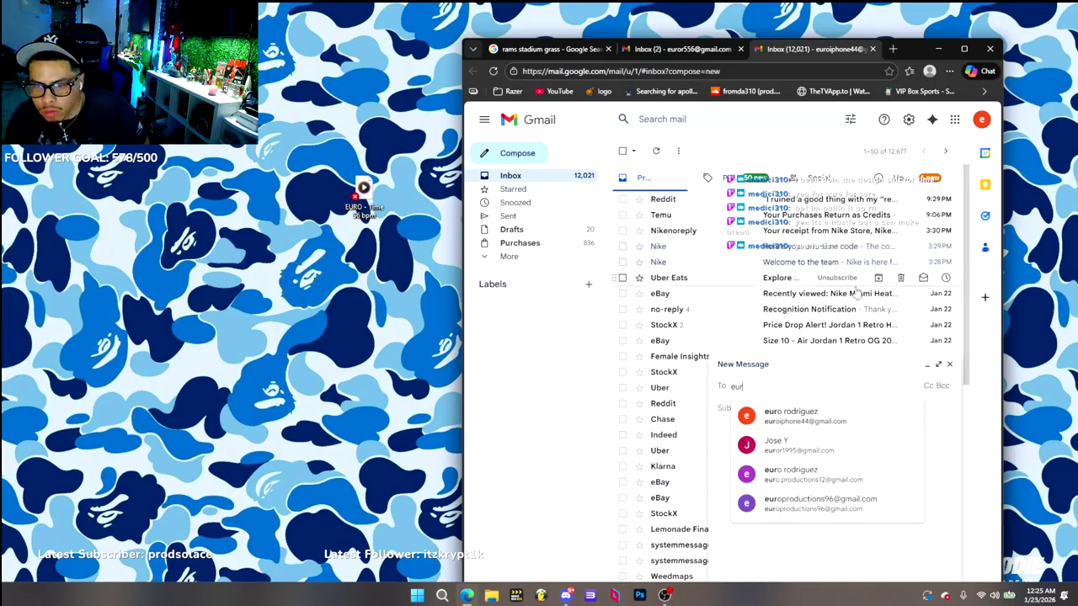
click(805, 421)
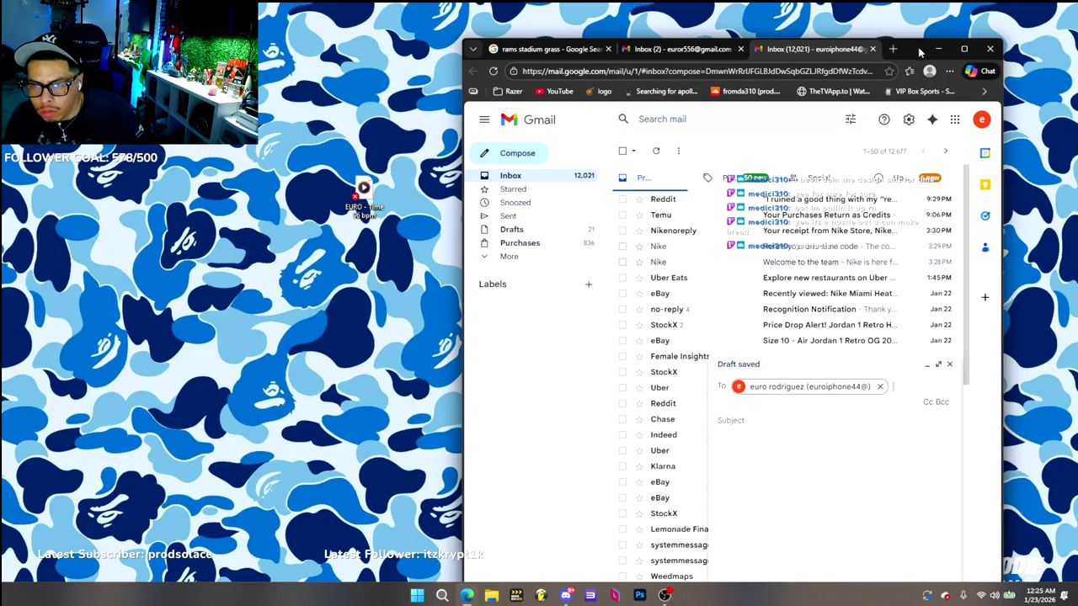
drag(920, 52, 891, 26)
click(794, 567)
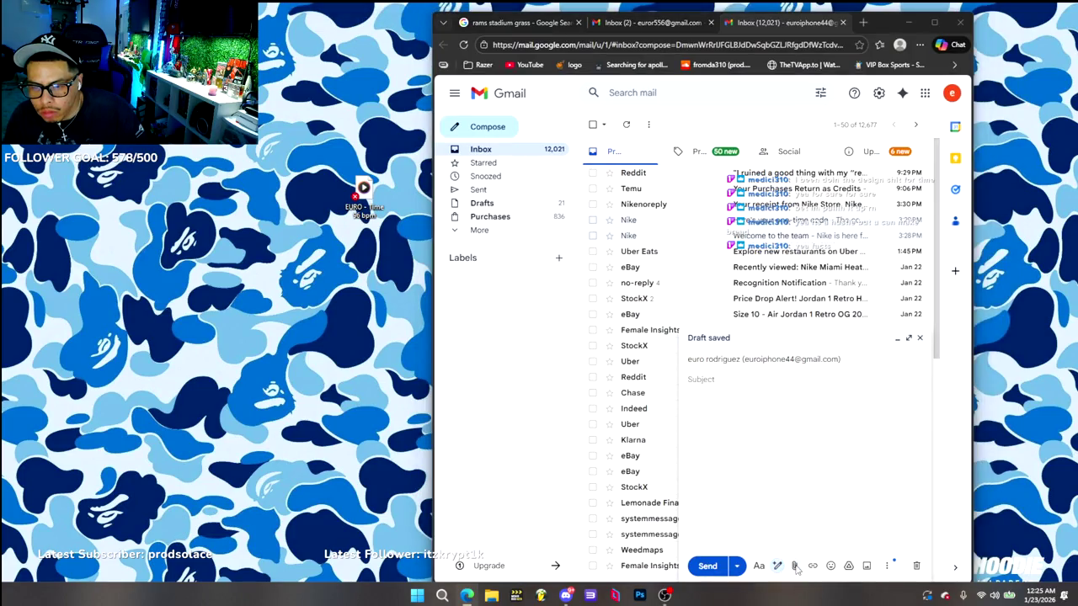
click(480, 176)
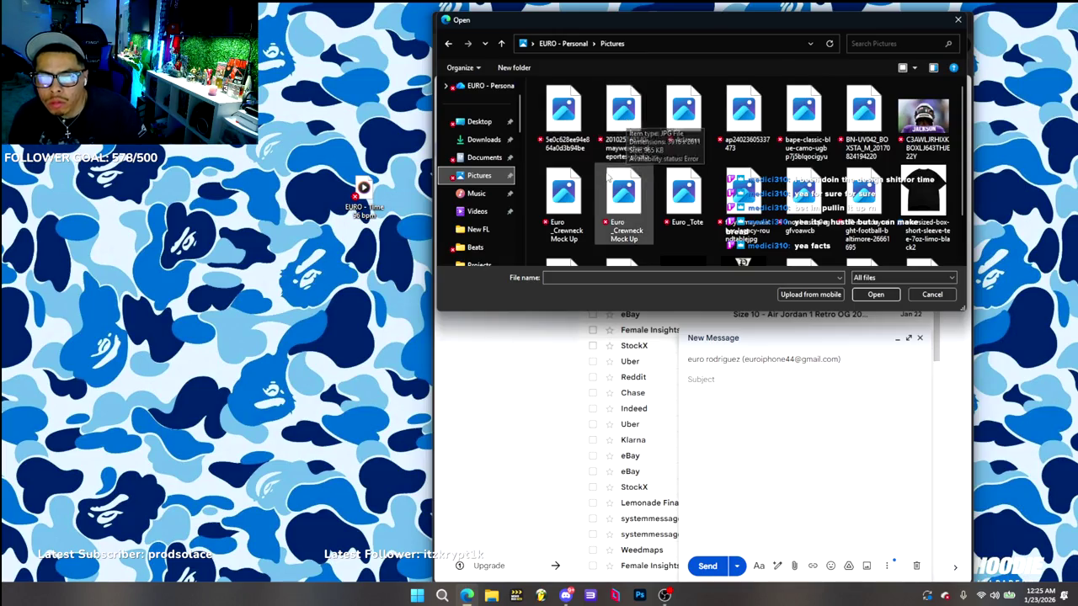
Look through the Documents, Desktop and Downloads folders in the Open dialog for the image
scroll(608, 175, down, 1)
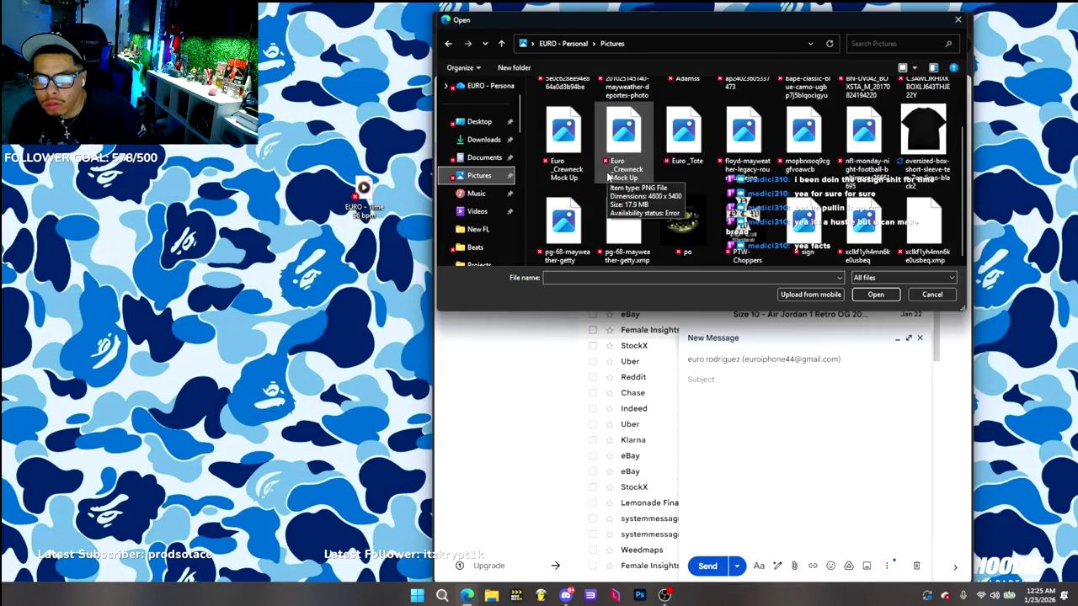
scroll(744, 216, up, 1)
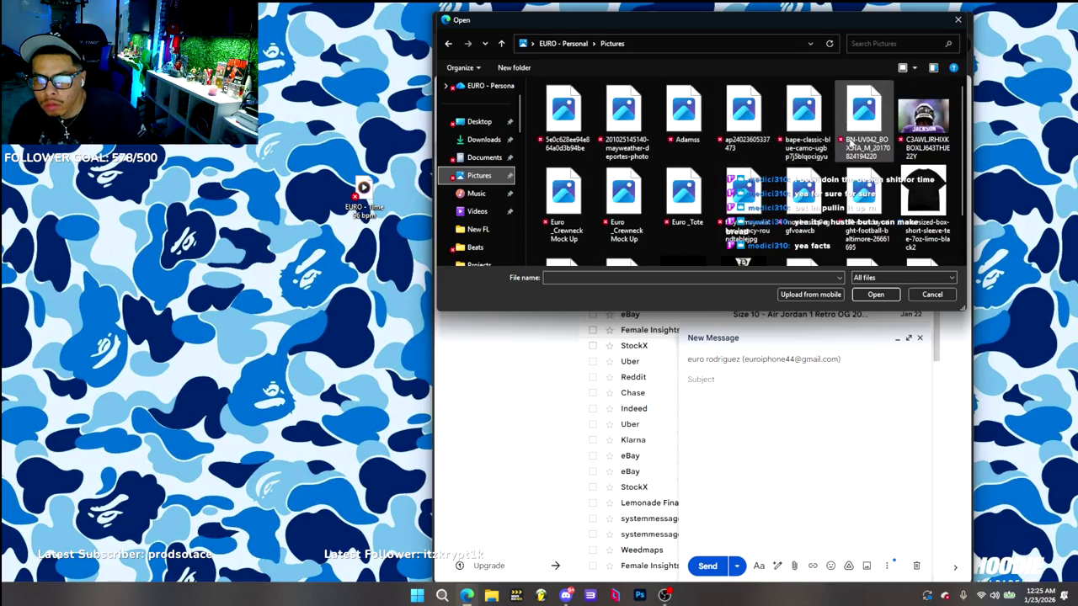
scroll(670, 199, down, 1)
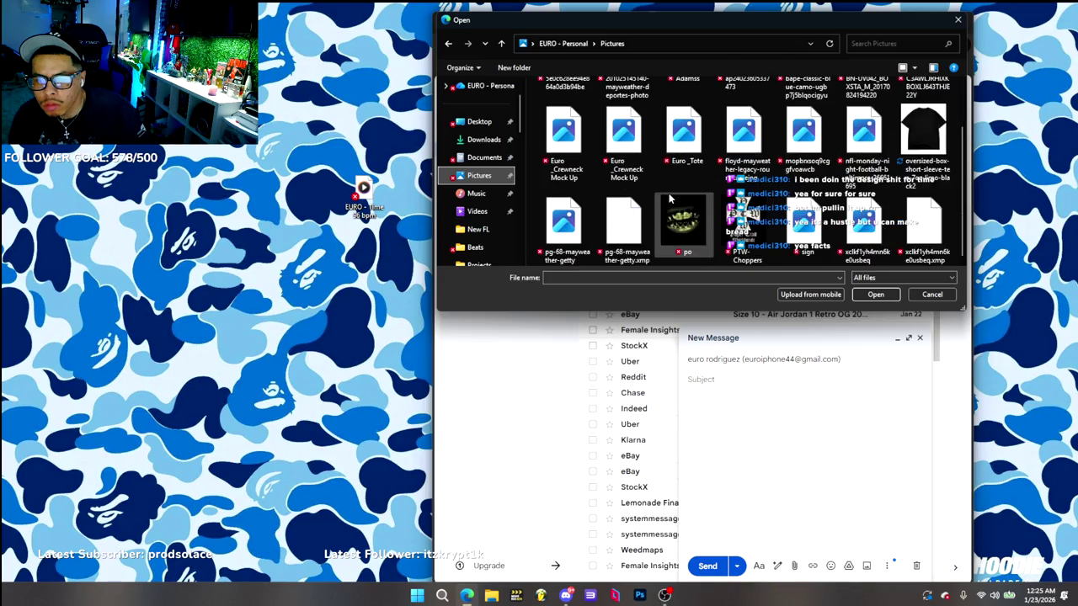
mouse_move(683, 221)
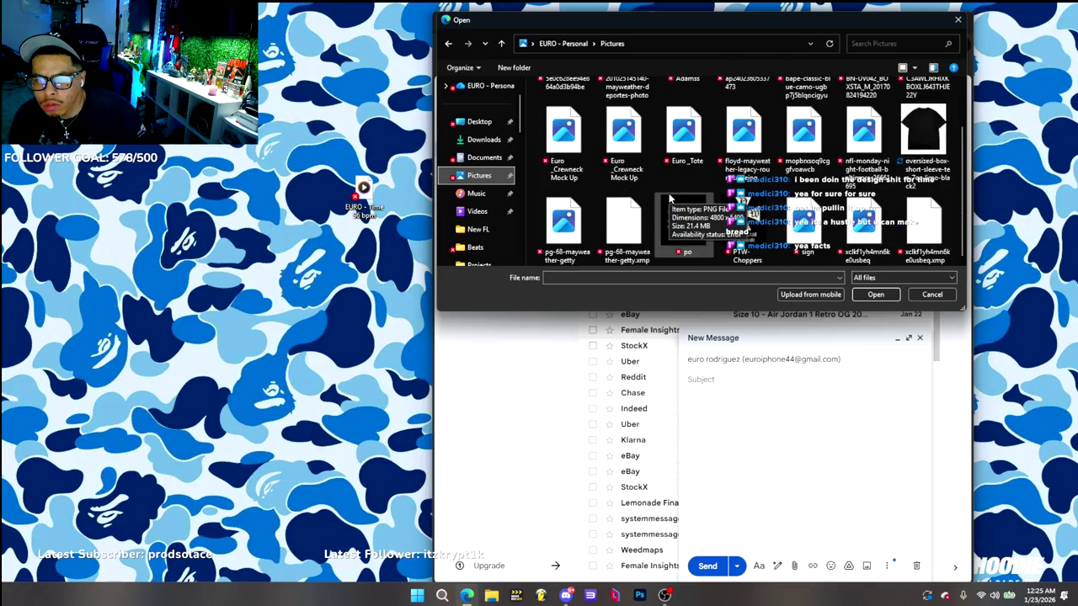
scroll(670, 199, up, 1)
click(485, 157)
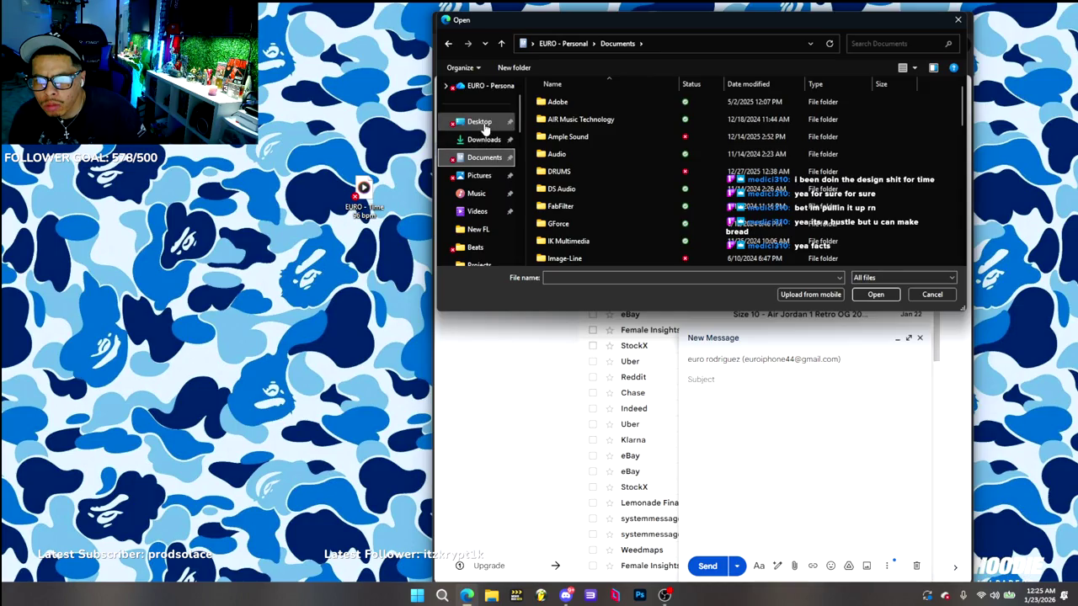
click(479, 122)
scroll(581, 147, down, 2)
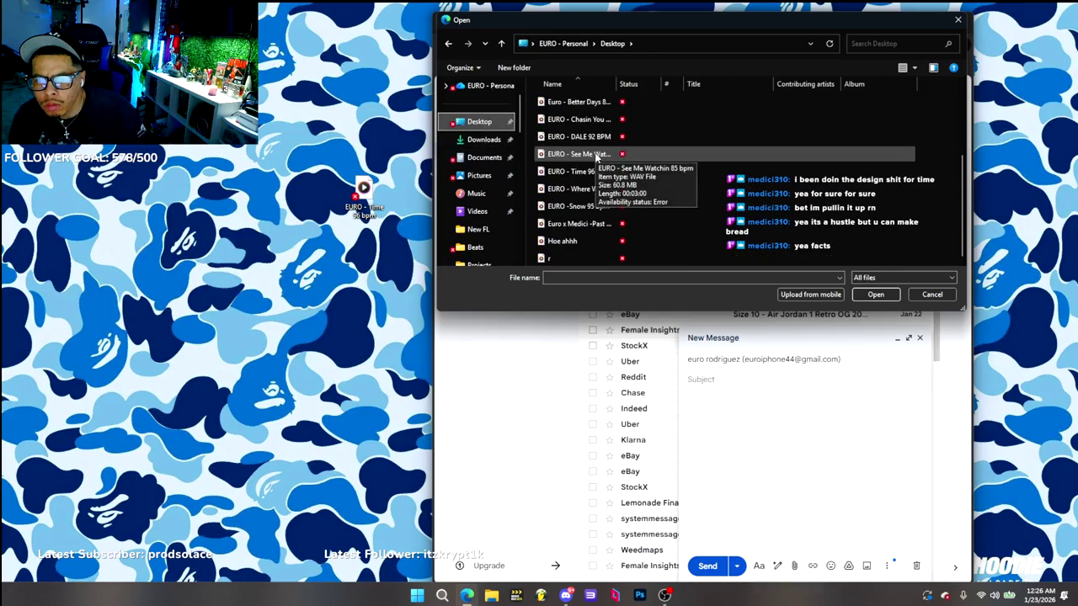
click(484, 140)
scroll(579, 173, down, 5)
scroll(579, 173, up, 5)
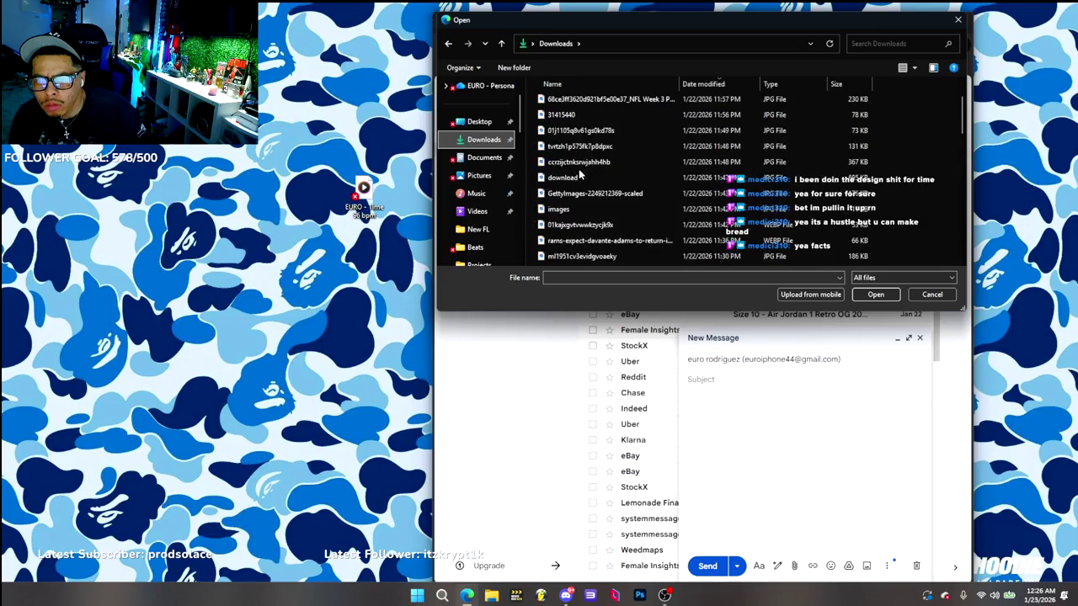
scroll(579, 169, up, 2)
Recheck Documents and Pictures, cancel the file picker, and minimize the Gmail window
click(484, 157)
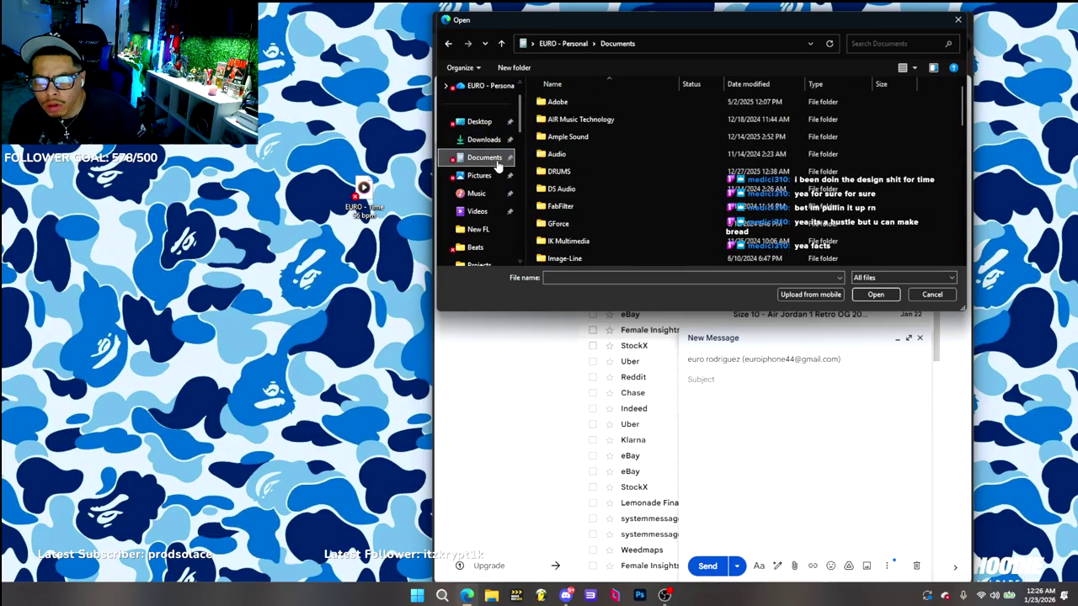
scroll(622, 168, down, 3)
scroll(622, 168, down, 3)
scroll(547, 189, down, 3)
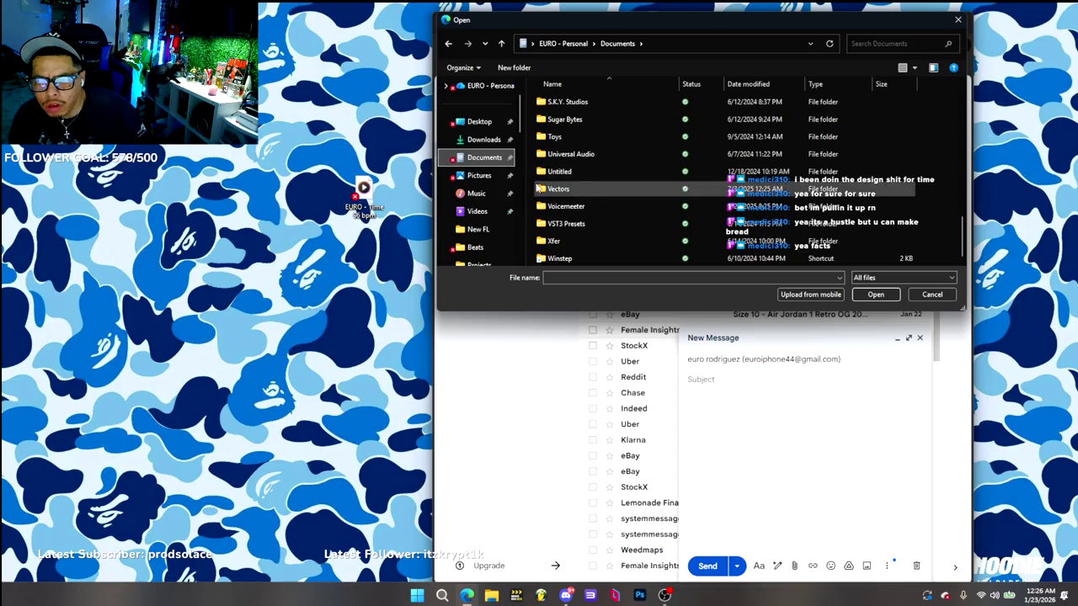
click(478, 175)
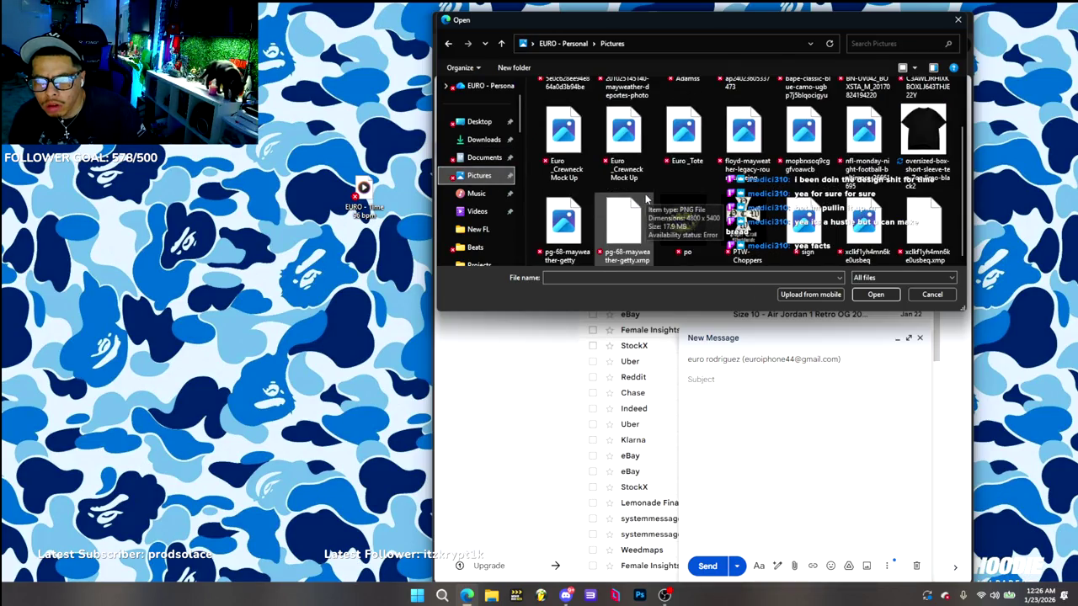
click(931, 294)
click(909, 22)
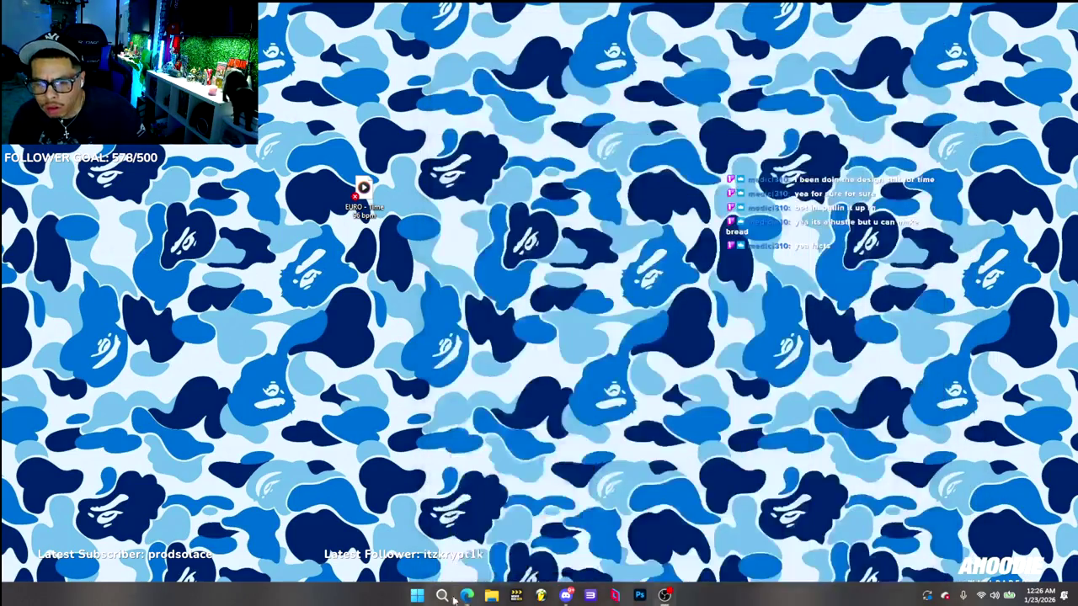
Launch Photoshop from the taskbar and wait for the Home screen's recent files
click(645, 595)
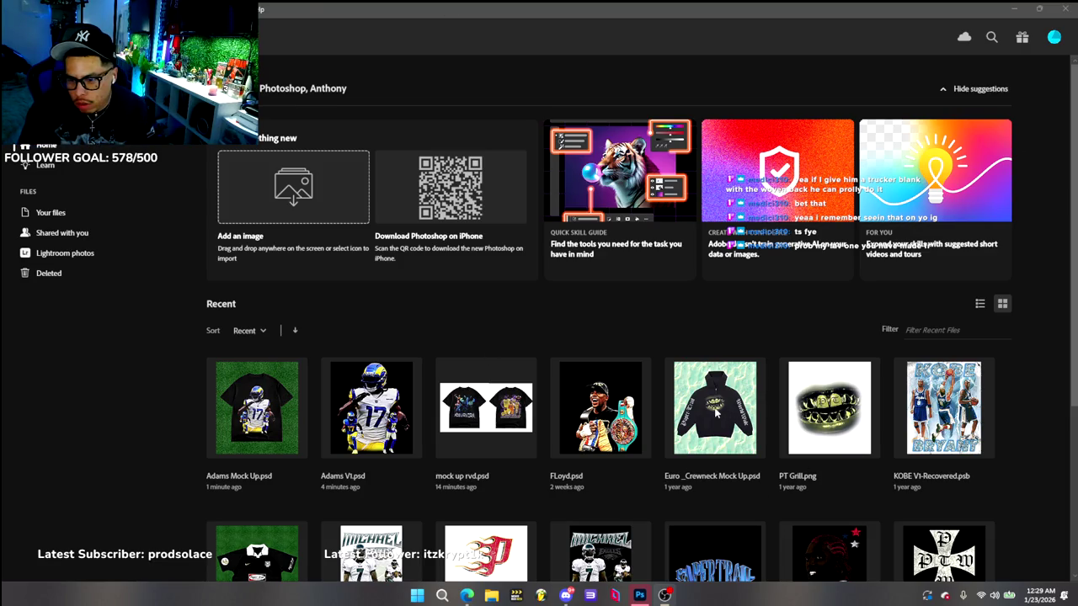
Reopen Adams Mock Up.psd from Recent files and commit the #17 artwork's transform
scroll(715, 413, down, 3)
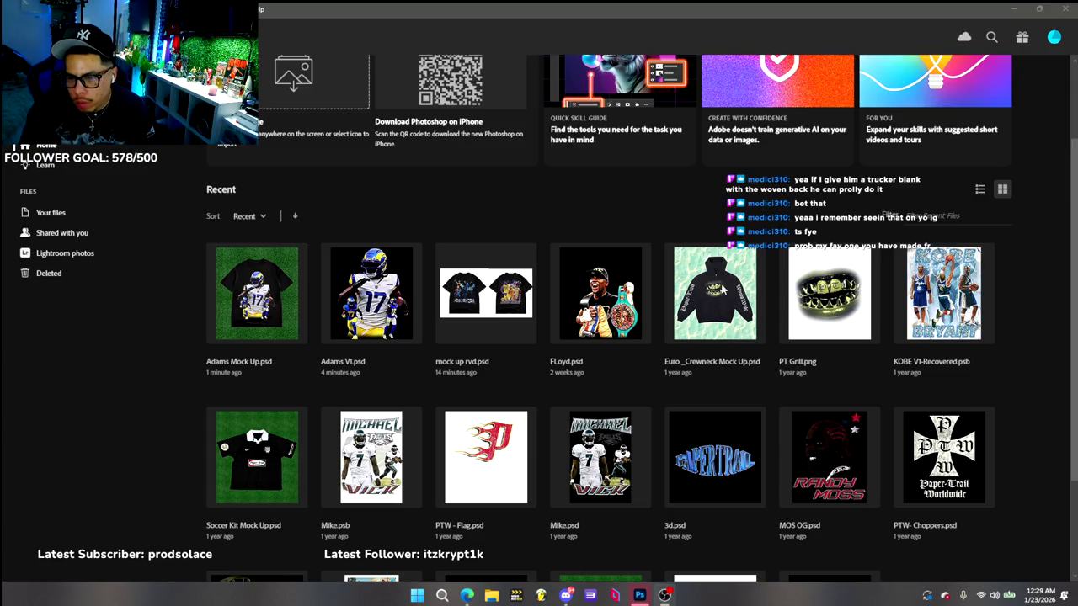
scroll(710, 341, down, 2)
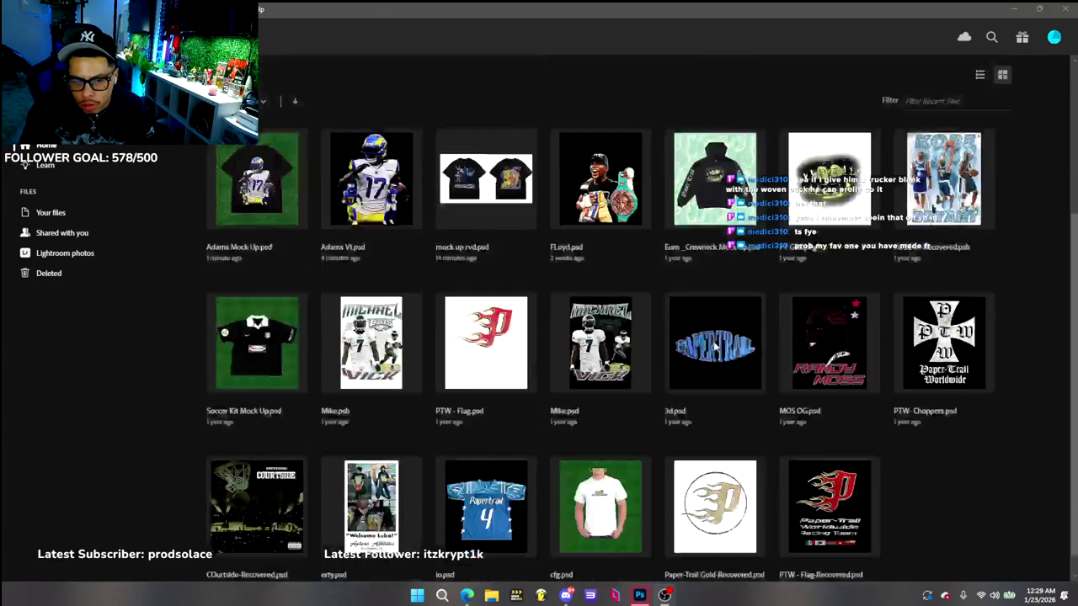
scroll(707, 305, up, 1)
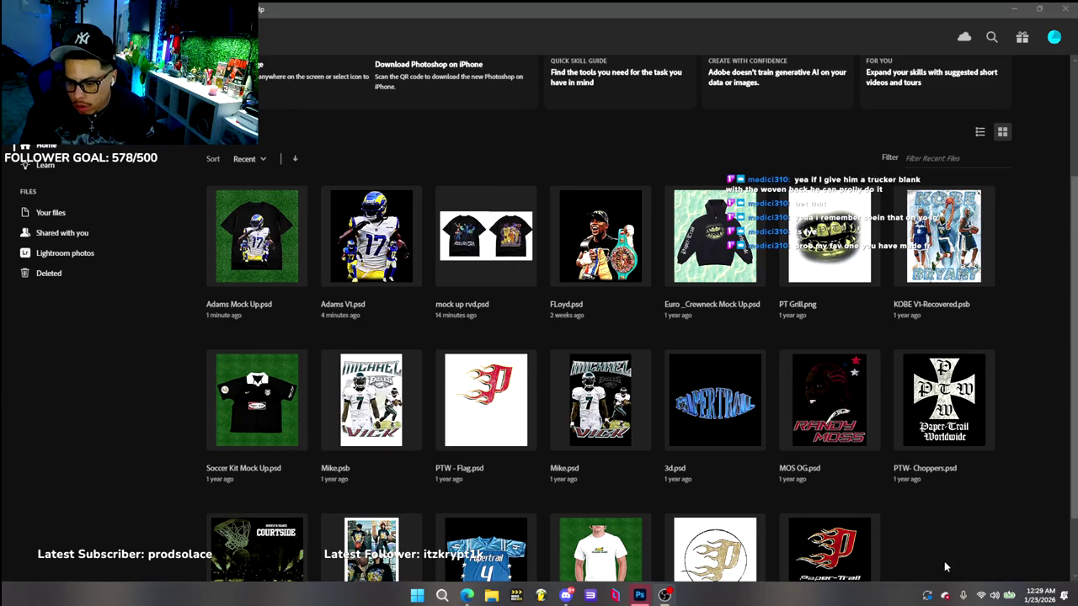
scroll(856, 508, down, 2)
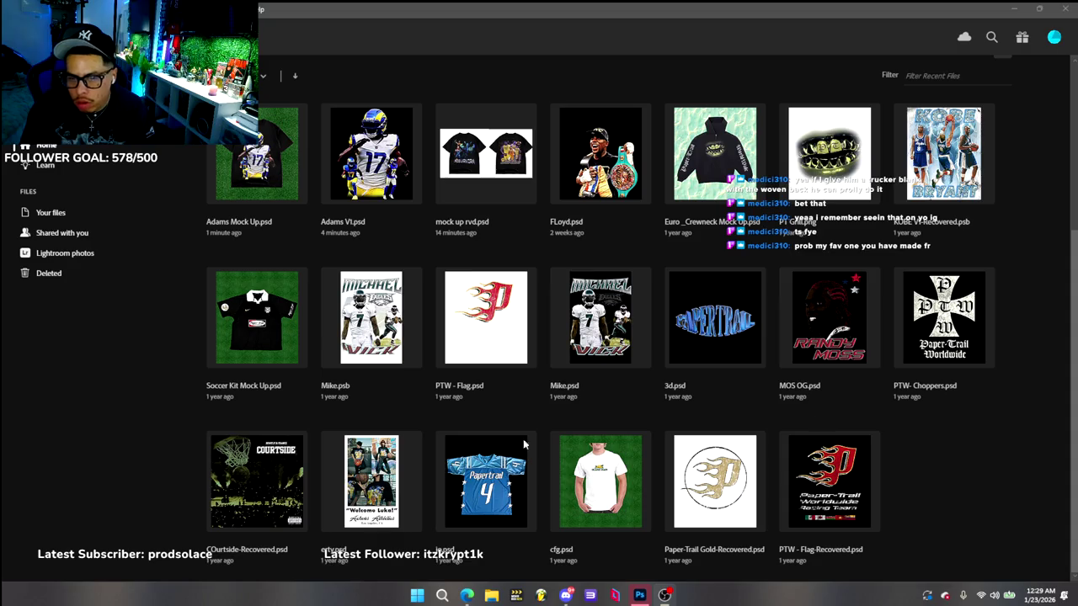
scroll(189, 292, up, 2)
scroll(189, 291, up, 2)
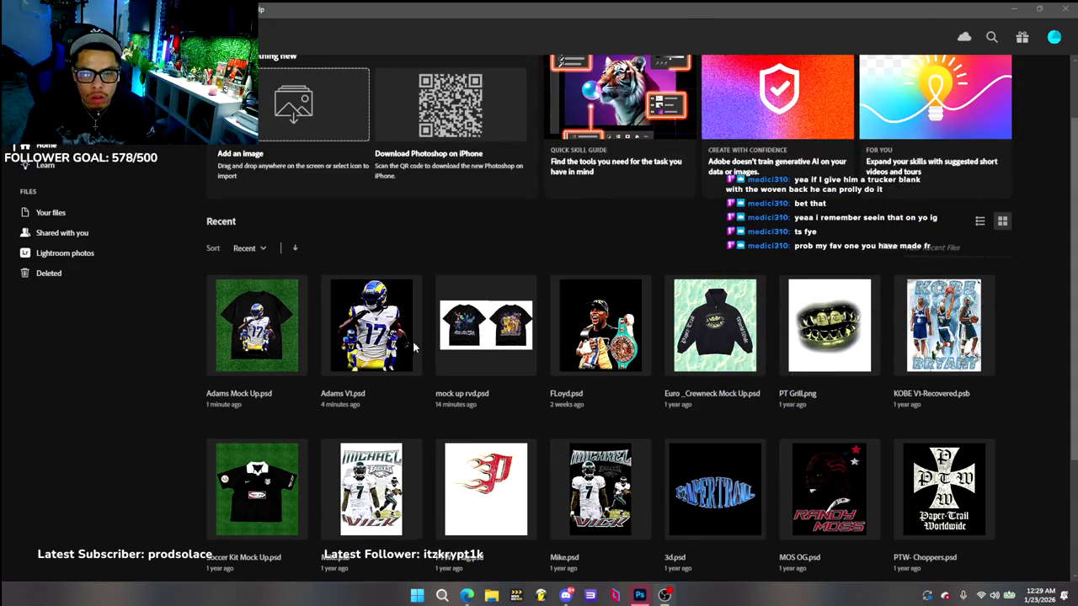
click(257, 324)
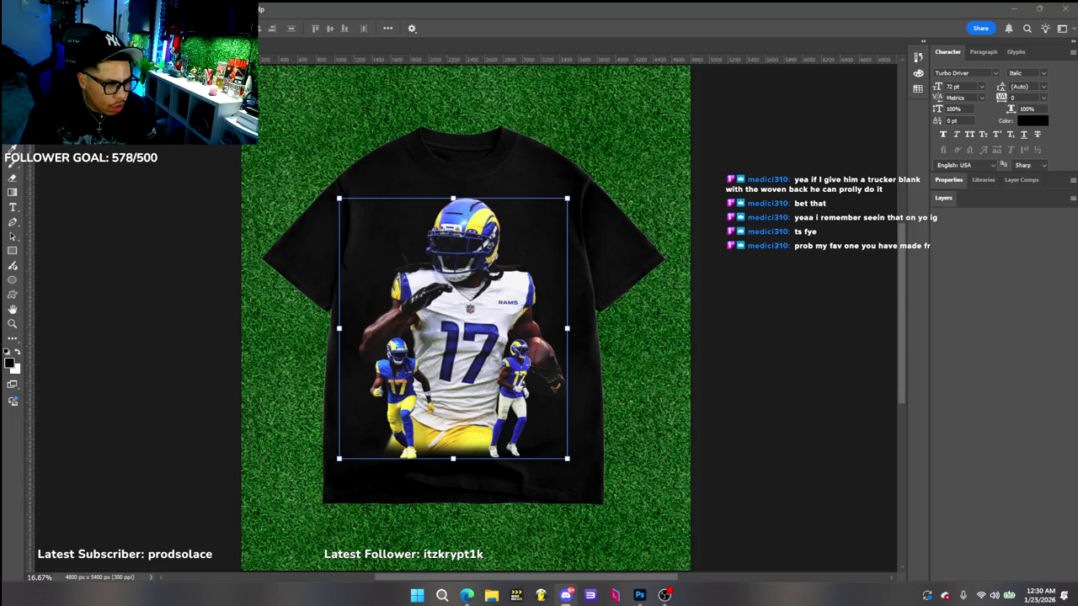
click(840, 226)
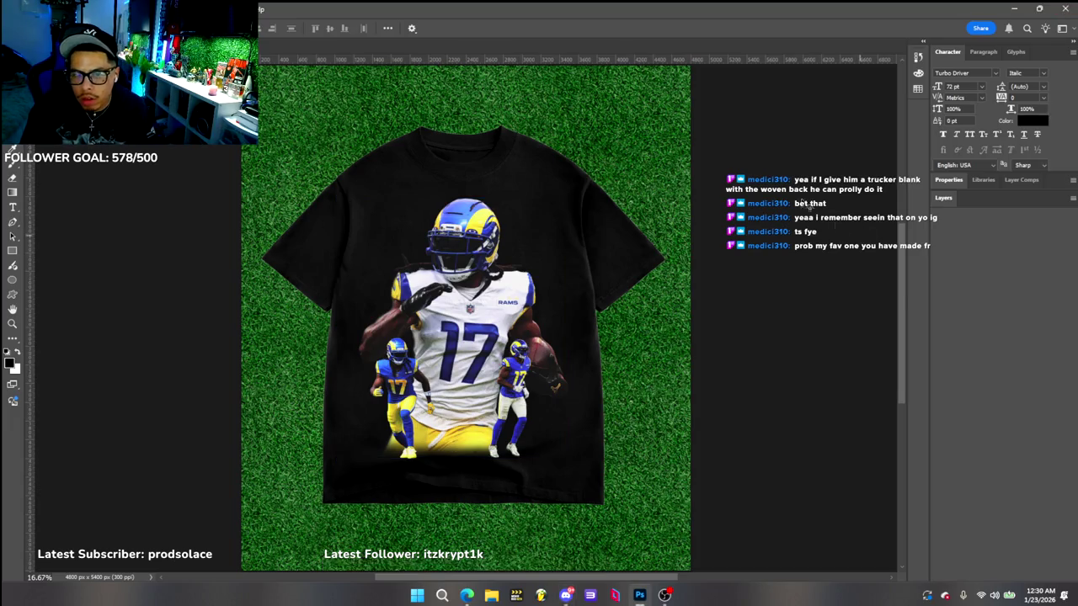
click(29, 9)
mouse_move(51, 207)
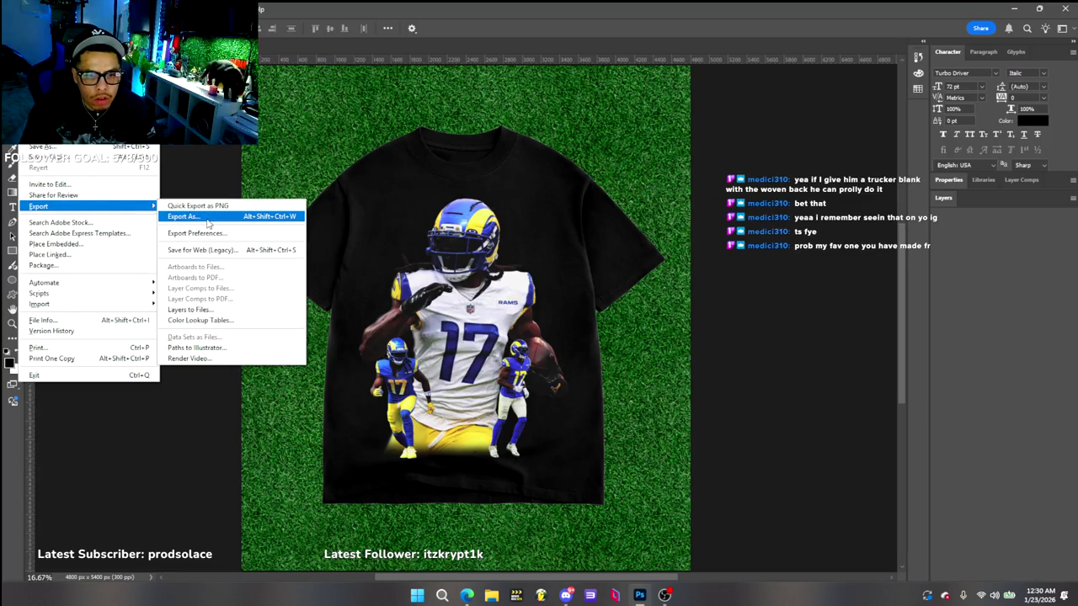
Export the mockup as PNG 'Adams Mock Up' into Pictures, then quit Photoshop
click(204, 218)
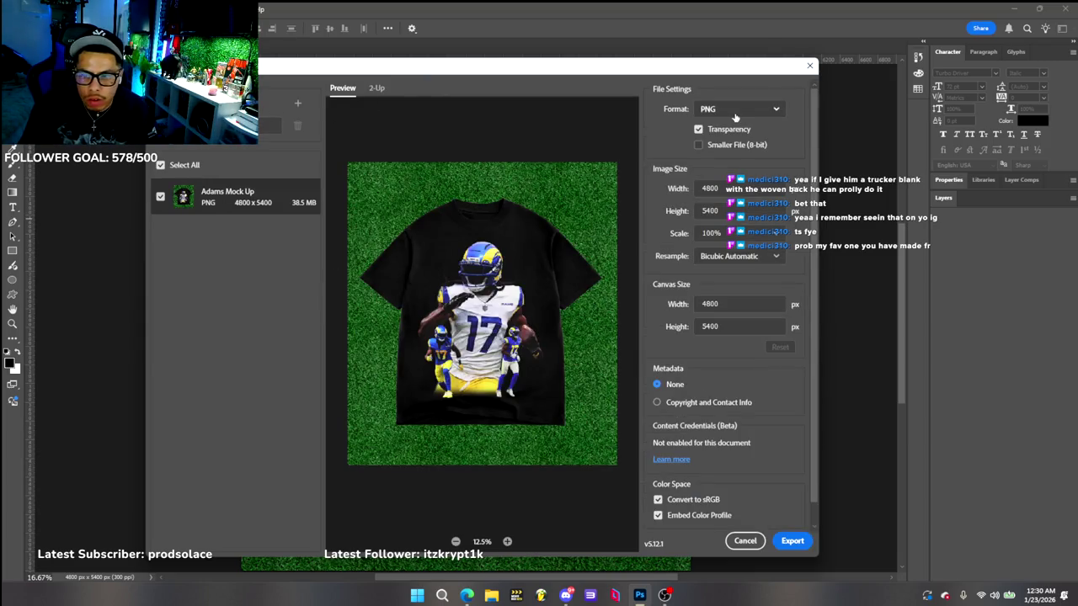
click(792, 541)
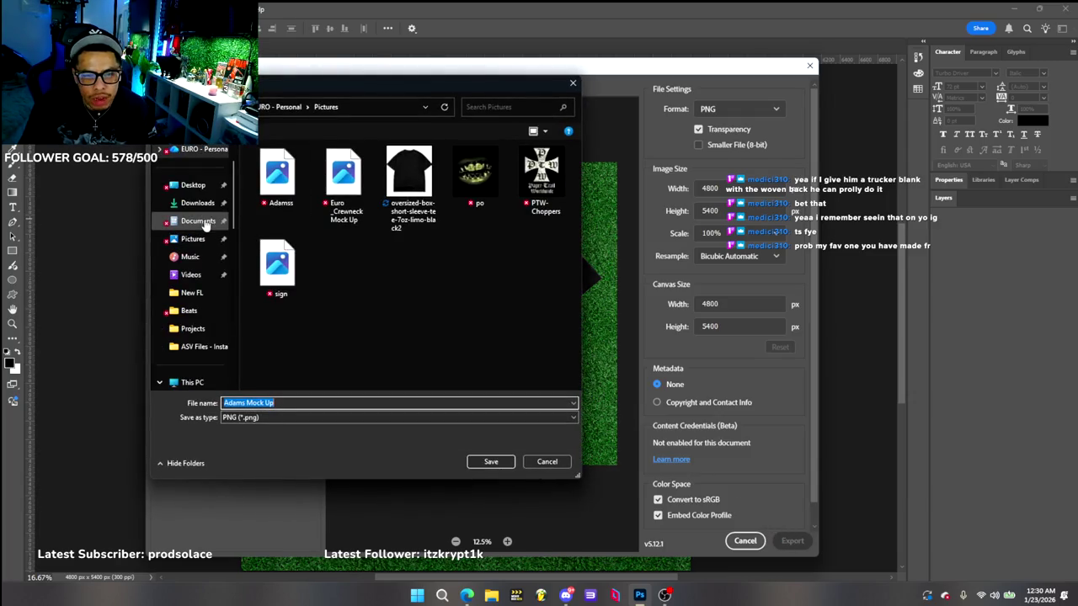
click(190, 241)
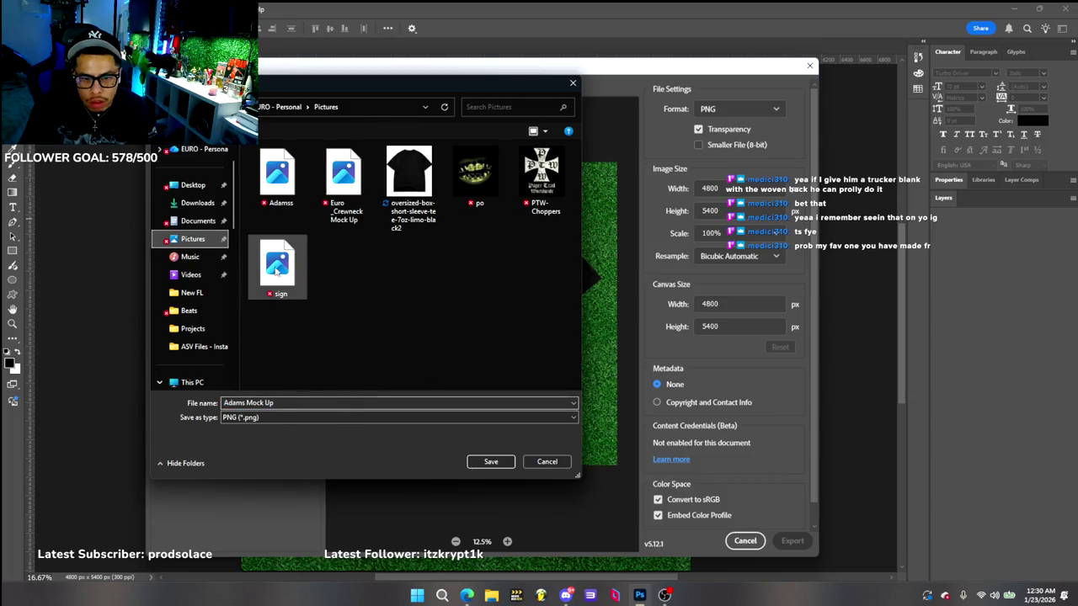
click(484, 464)
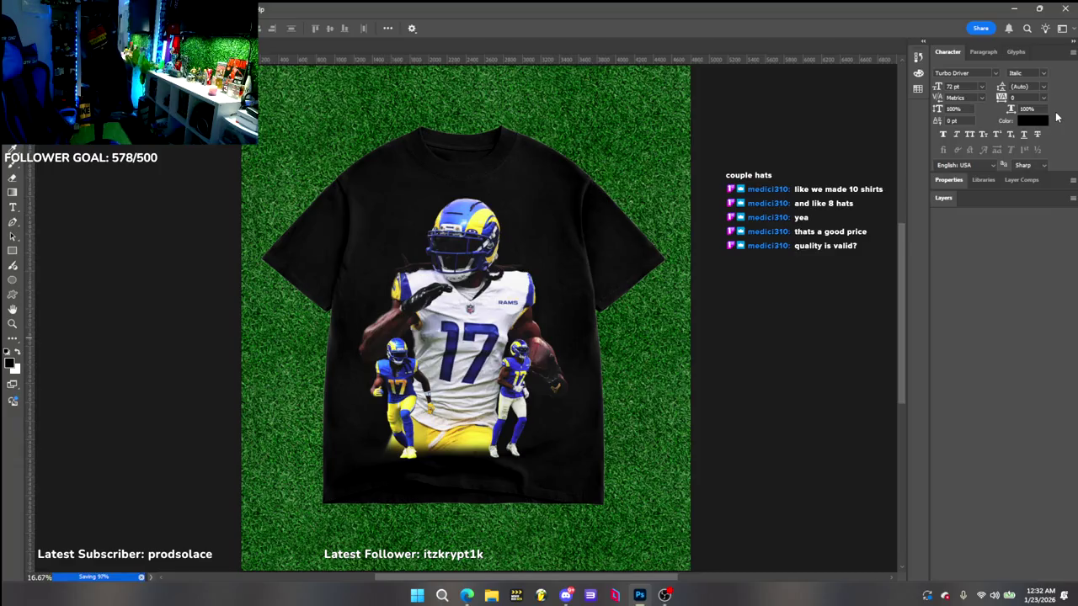
click(1062, 12)
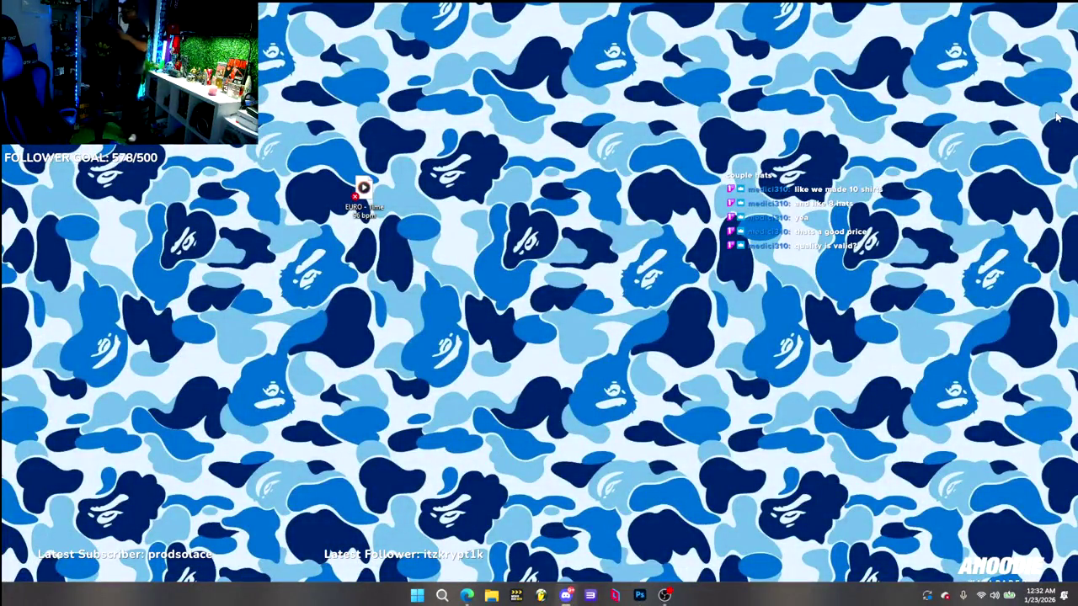
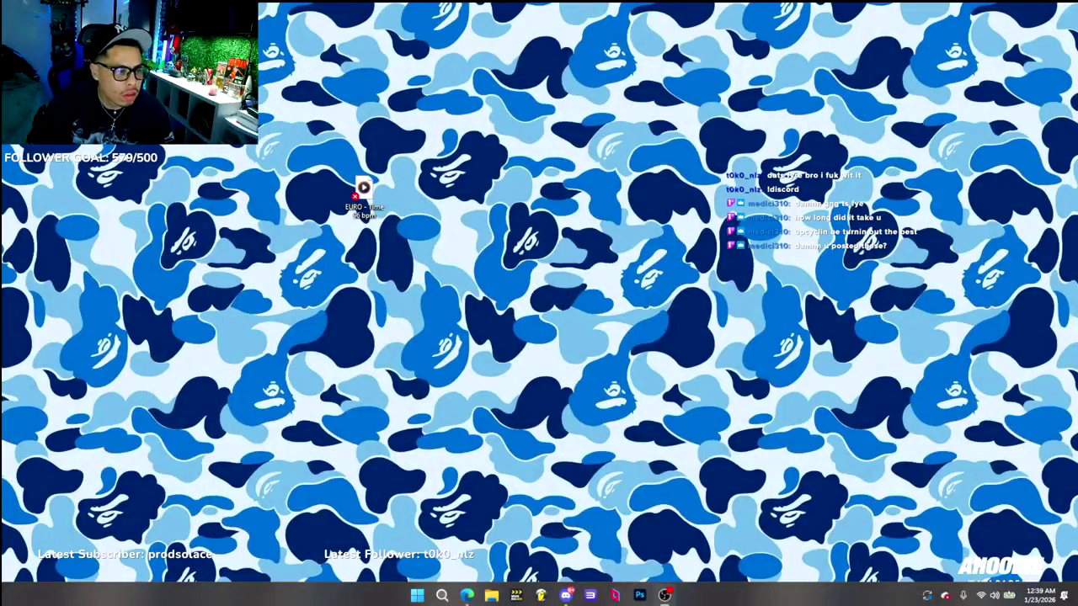
Switch to the Discord direct-messages window and maximize it to full screen
key(alt+Tab)
double_click(624, 55)
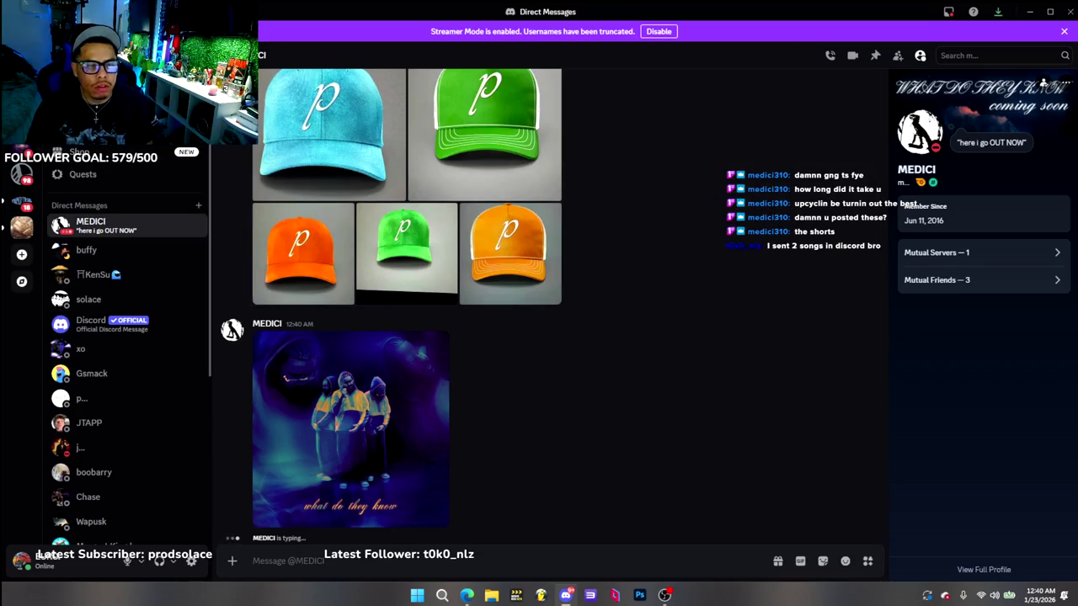
Go to the Paper Trail #feedback channel and open the 'I DO_V2_FINALMIX.wav' Drive link
click(22, 202)
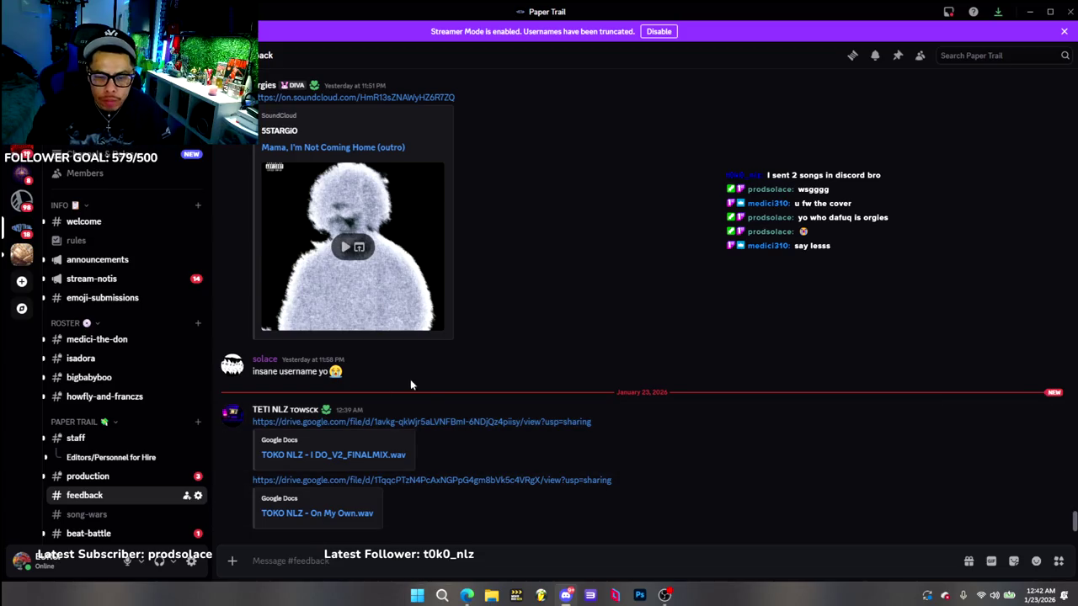
click(379, 423)
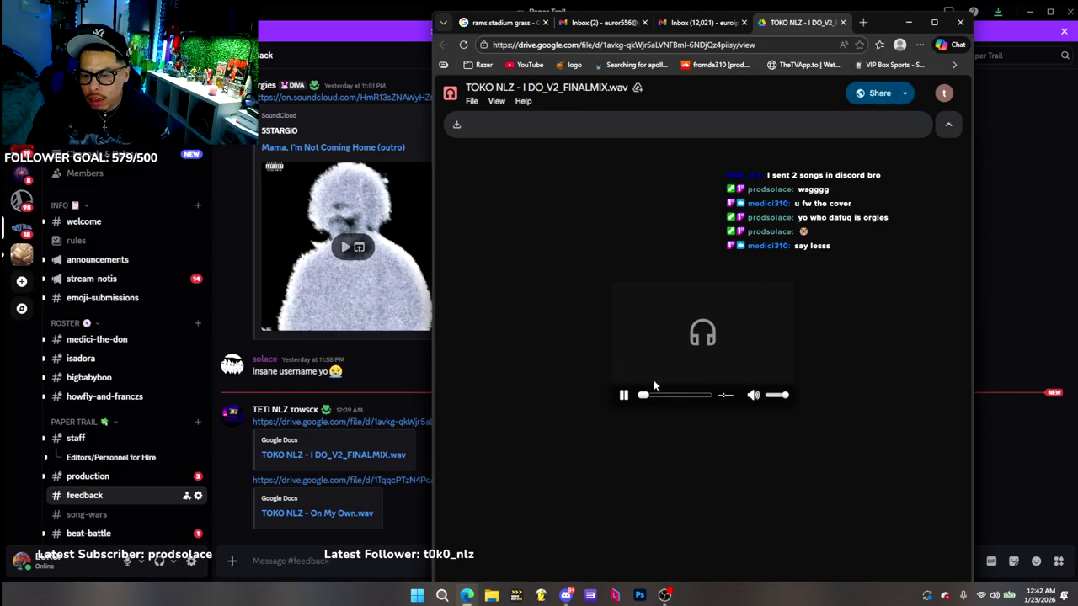
Shift the browser playing I DO_V2_FINALMIX.wav left so Discord is visible beside it
drag(889, 26, 715, 29)
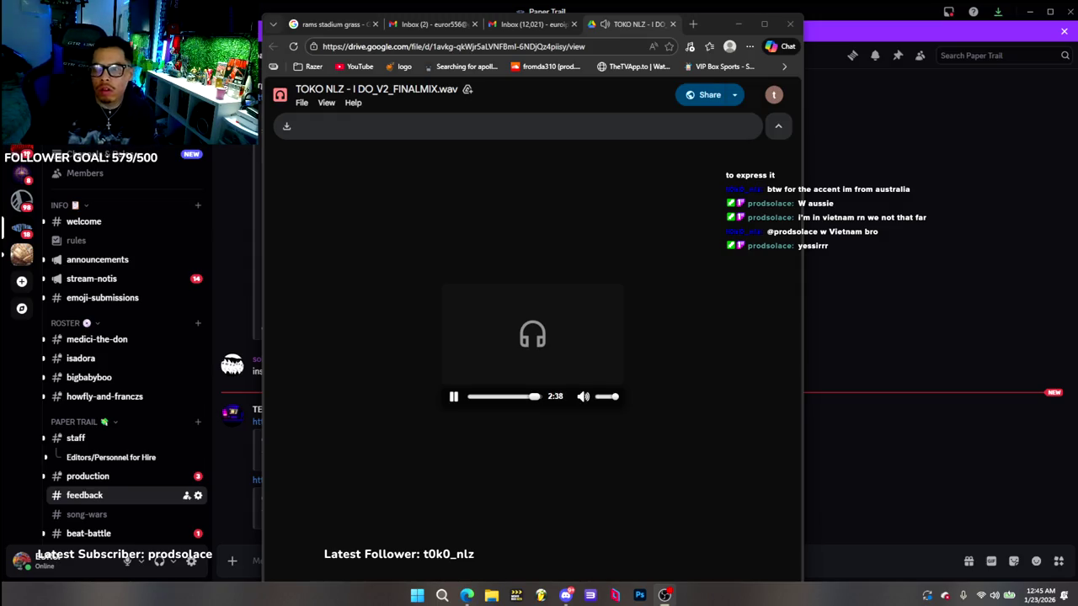
Close the browser once I DO_V2_FINALMIX.wav playback reaches 2:40
click(791, 25)
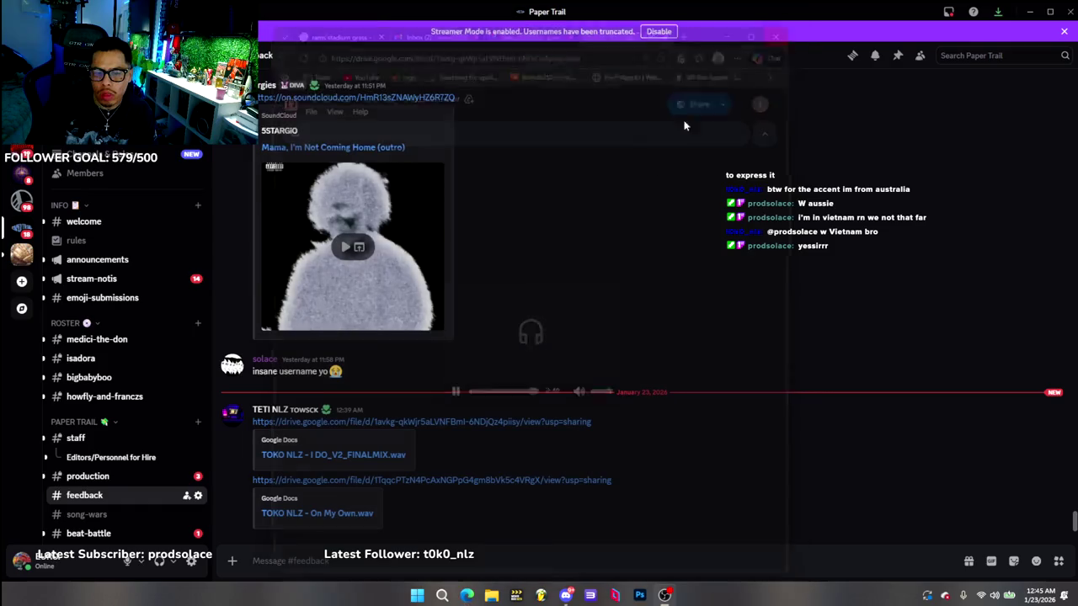
Open the On My Own.wav Drive link, confirming Visit Site in the Leaving Discord prompt
click(320, 515)
click(619, 352)
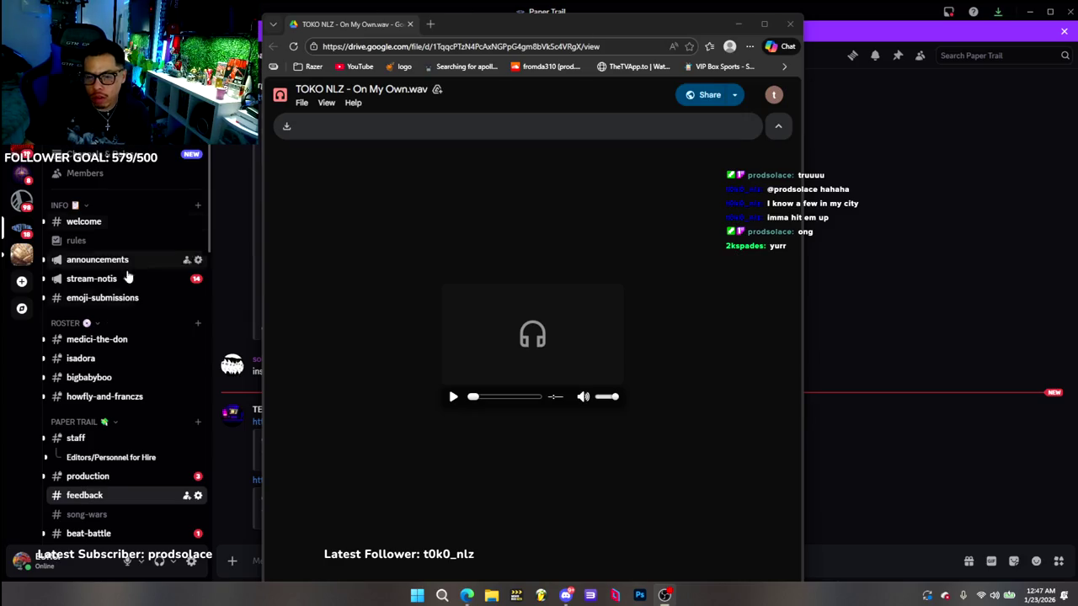
Start On My Own.wav in the Drive preview, toggling pause and play to retry
click(453, 397)
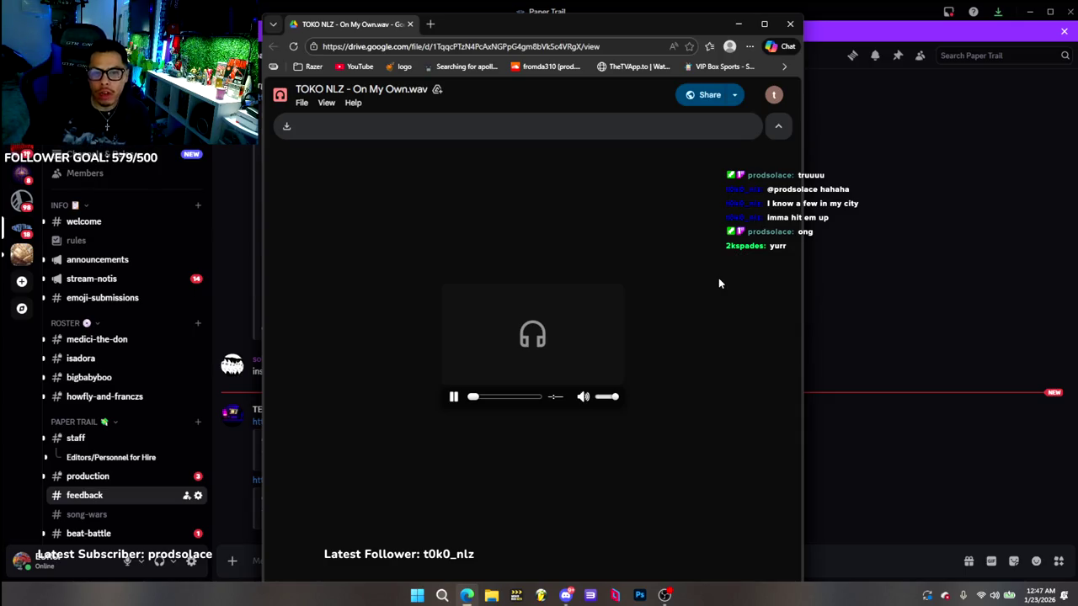
click(451, 397)
click(453, 398)
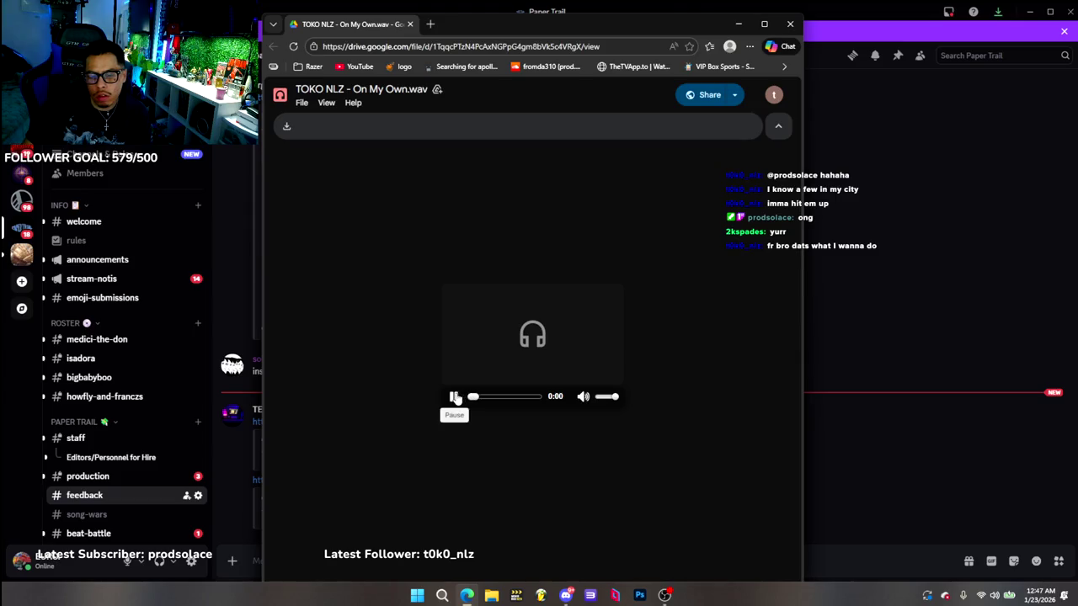
Reload the stalled Drive page, decline the Chrome suggestion, and pause playback at 0:07
click(293, 46)
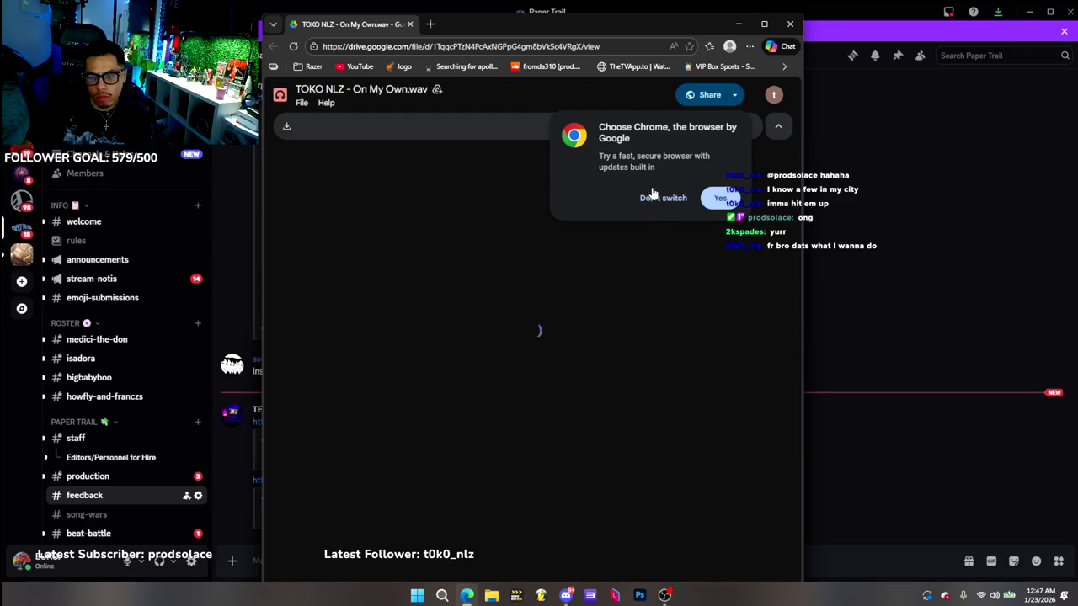
click(656, 199)
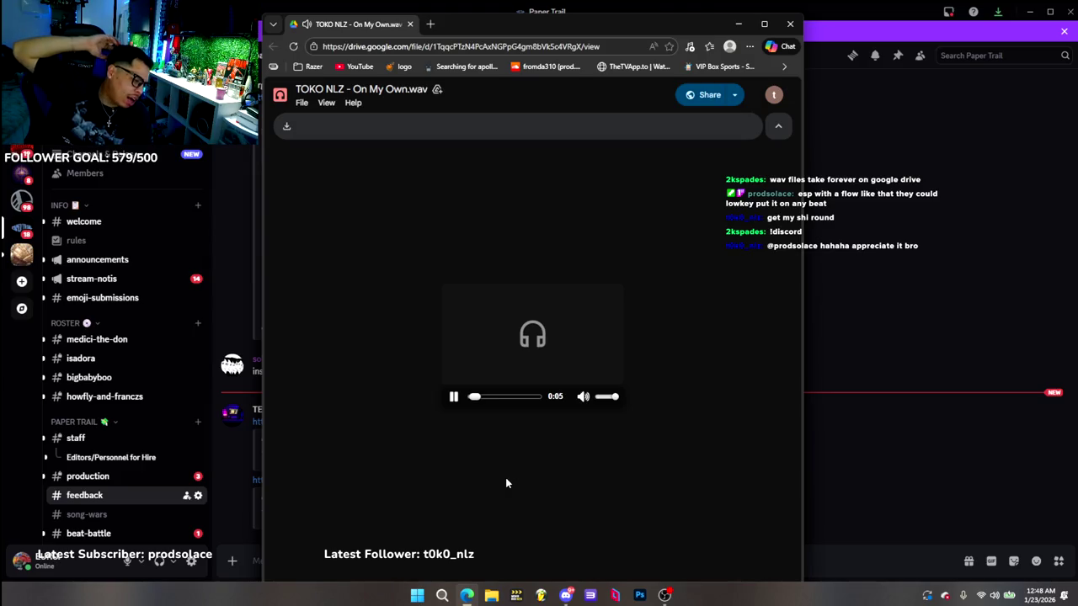
click(454, 398)
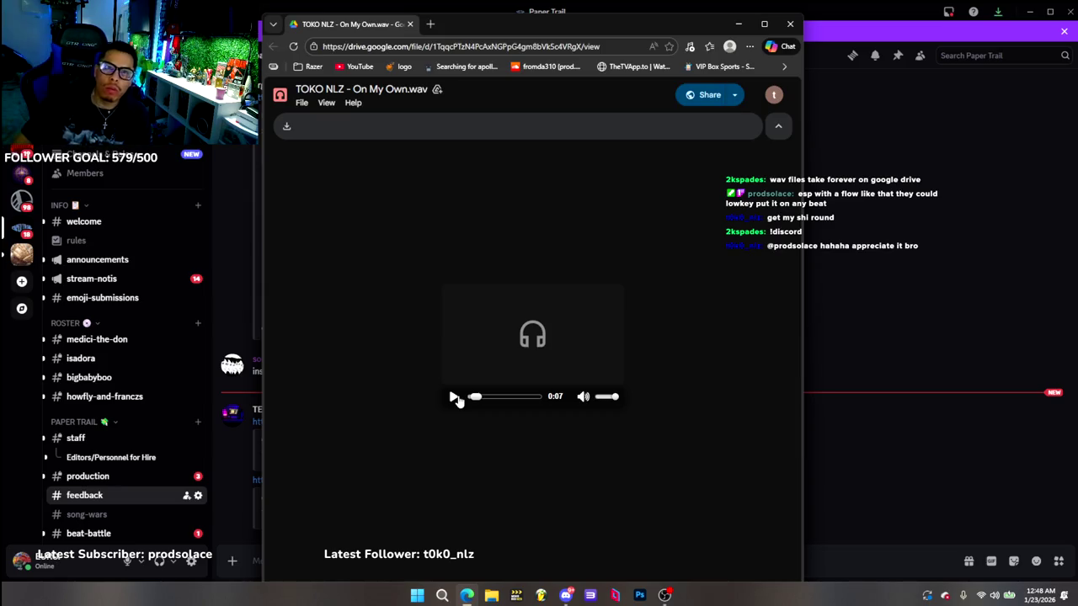
Resume On My Own.wav playback and listen until it passes 1:30
click(454, 397)
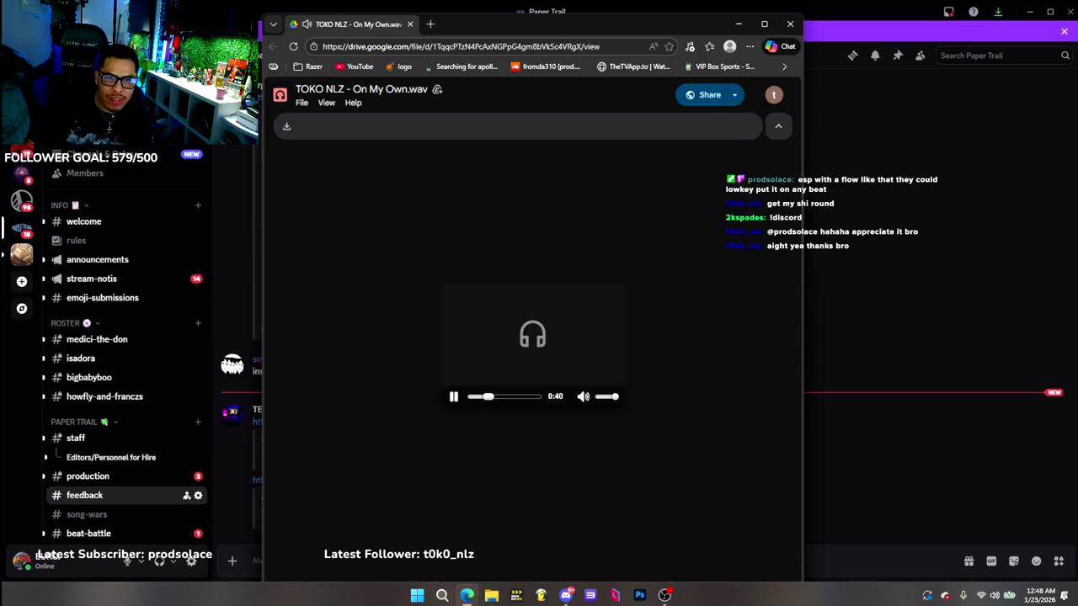
key(alt+Tab)
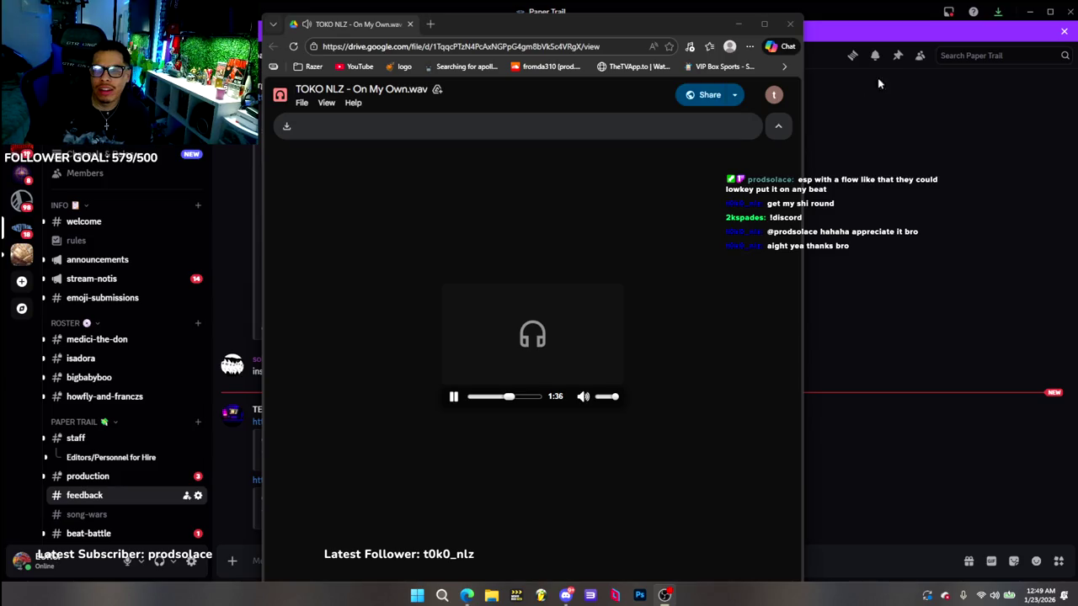
Move the player aside and look over the submitter's profile card and message options
drag(558, 30, 803, 51)
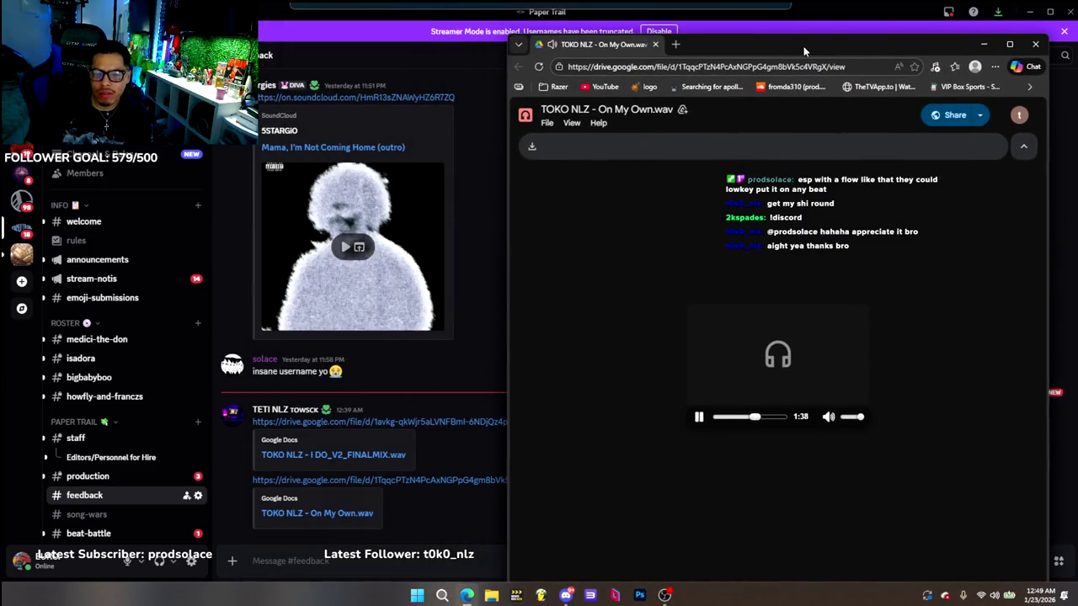
click(301, 411)
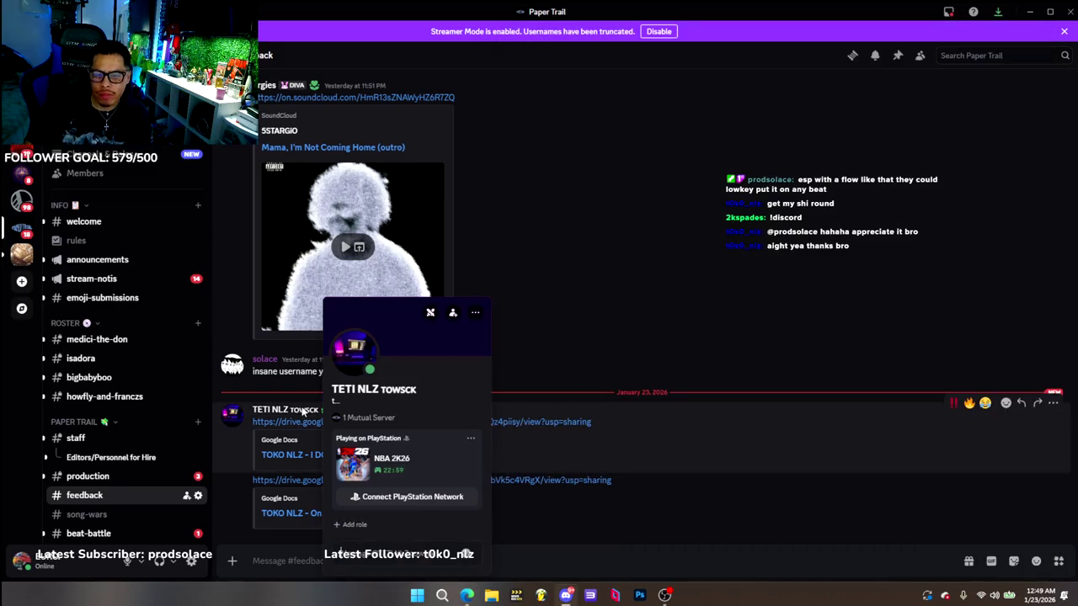
click(475, 315)
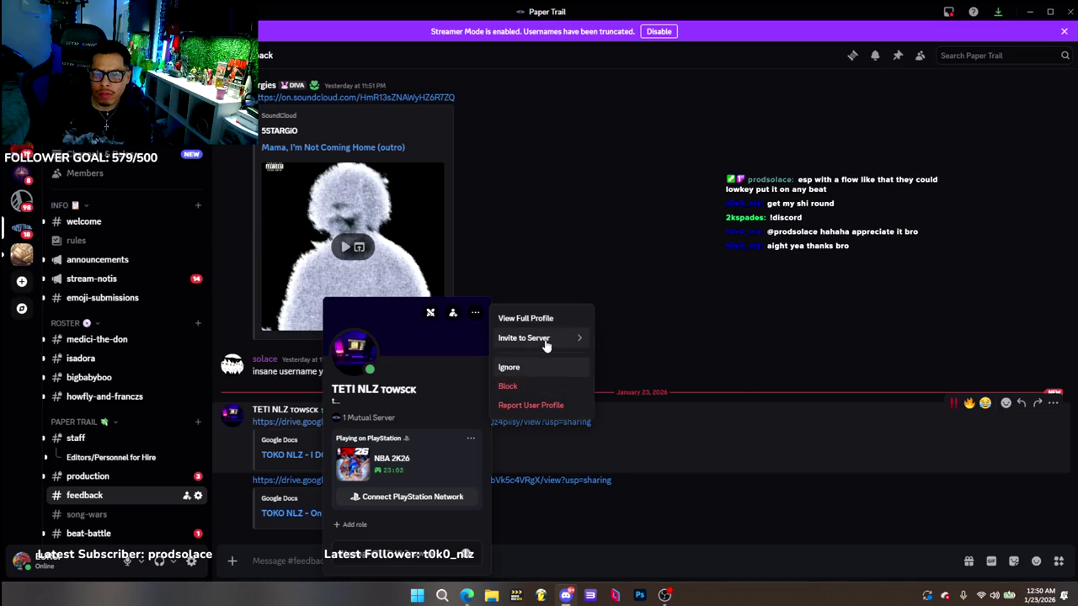
click(475, 312)
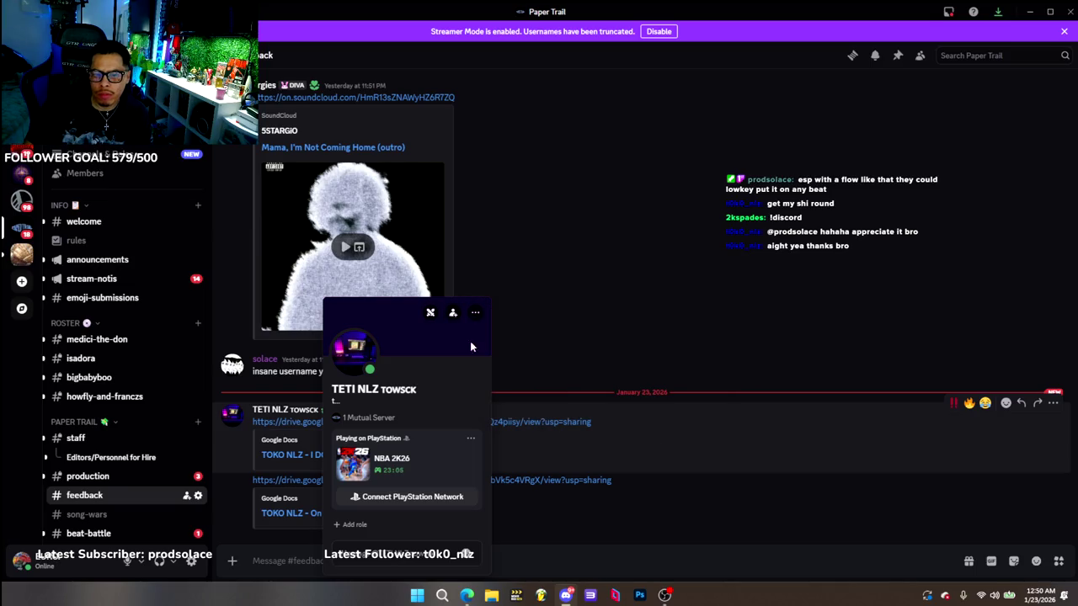
right_click(858, 297)
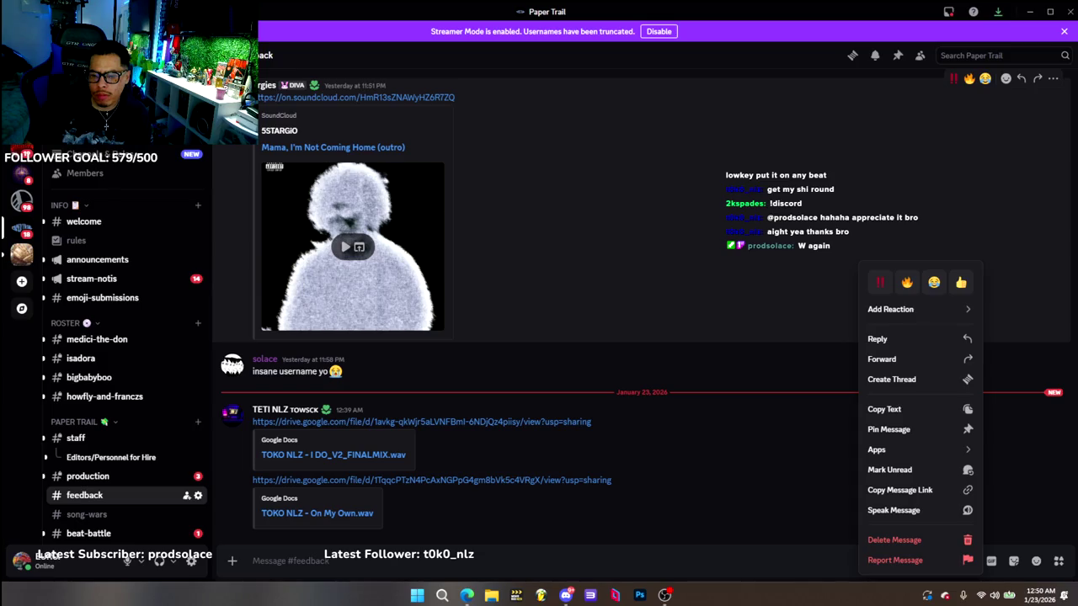
click(781, 466)
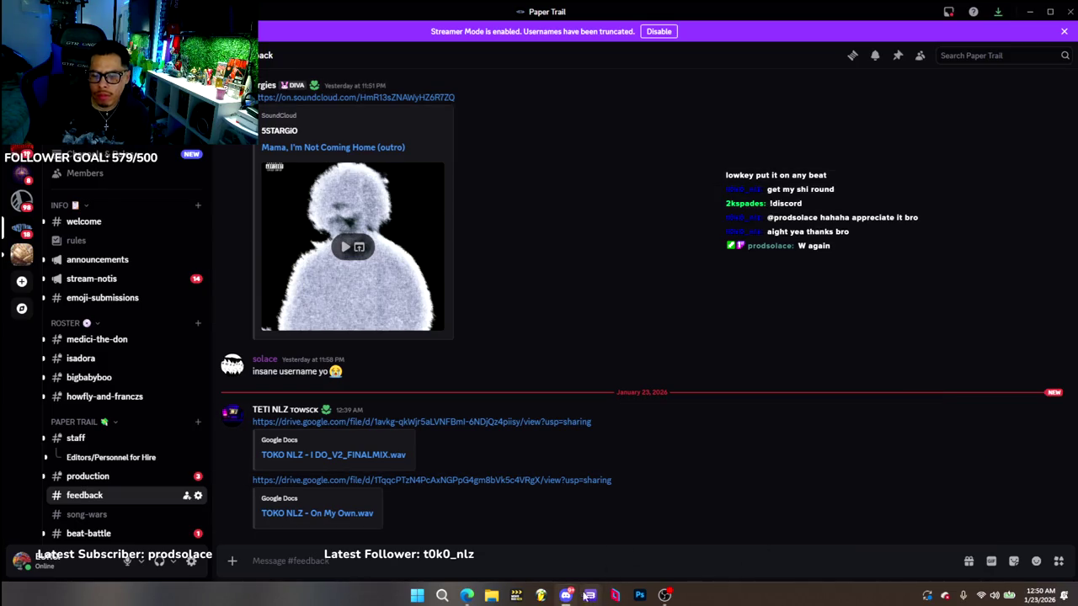
click(467, 595)
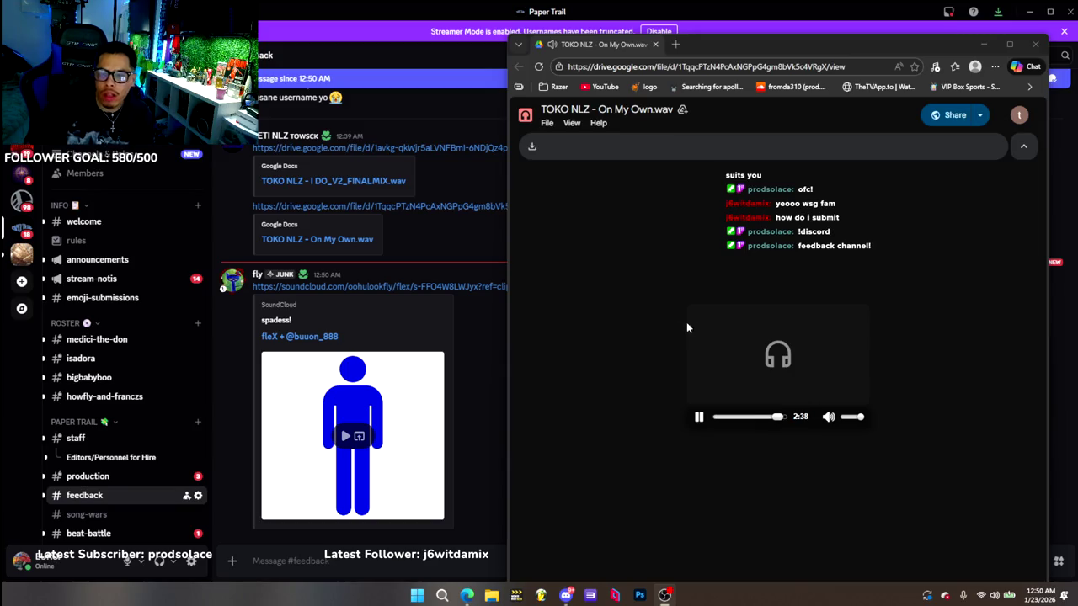
Pause the On My Own.wav preview at 2:44 and scroll back up the page
click(699, 416)
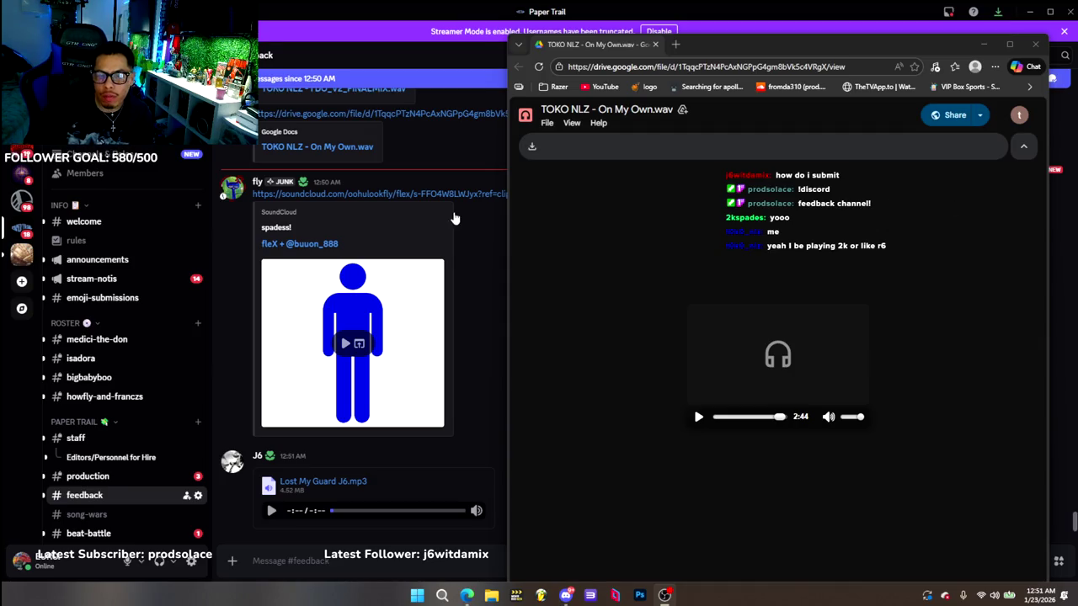
scroll(487, 227, up, 2)
Bring the Discord #feedback chat back in front and scroll through the messages
scroll(488, 224, up, 1)
scroll(487, 224, down, 1)
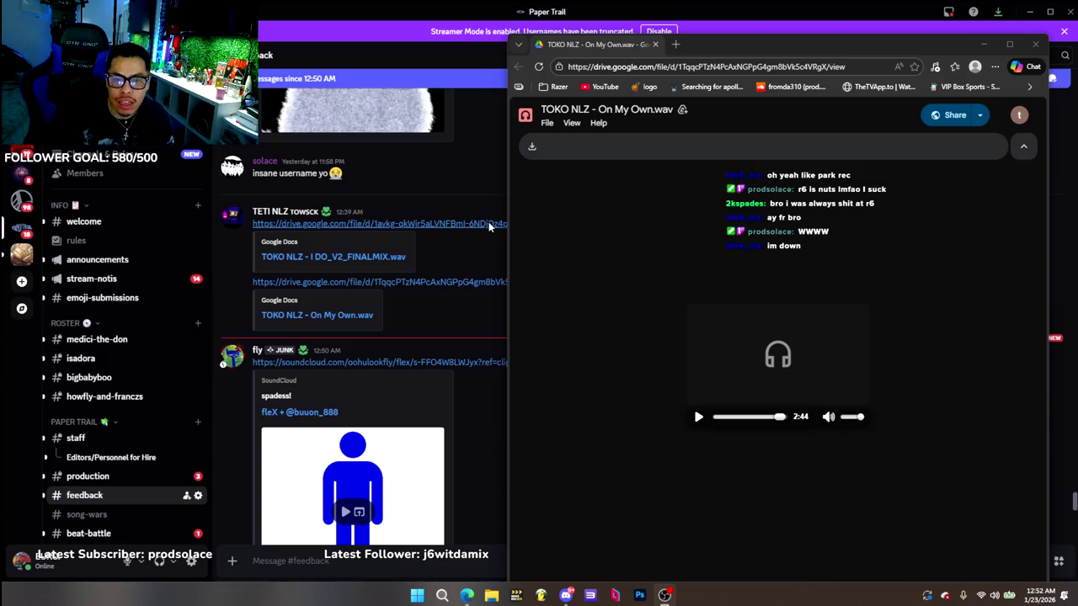
click(235, 282)
scroll(235, 281, down, 2)
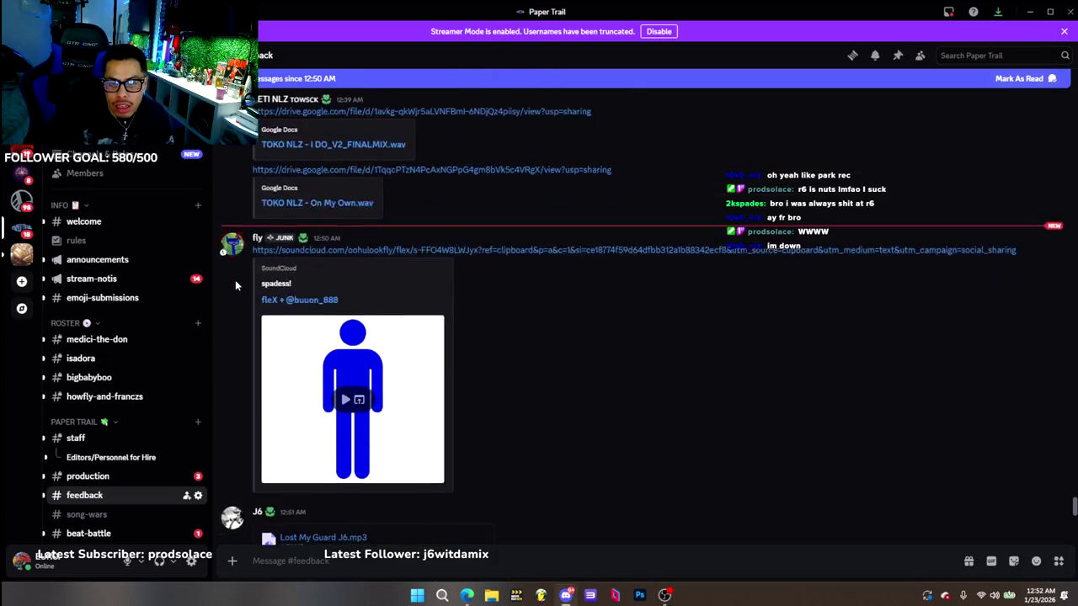
scroll(235, 280, down, 2)
scroll(235, 279, down, 2)
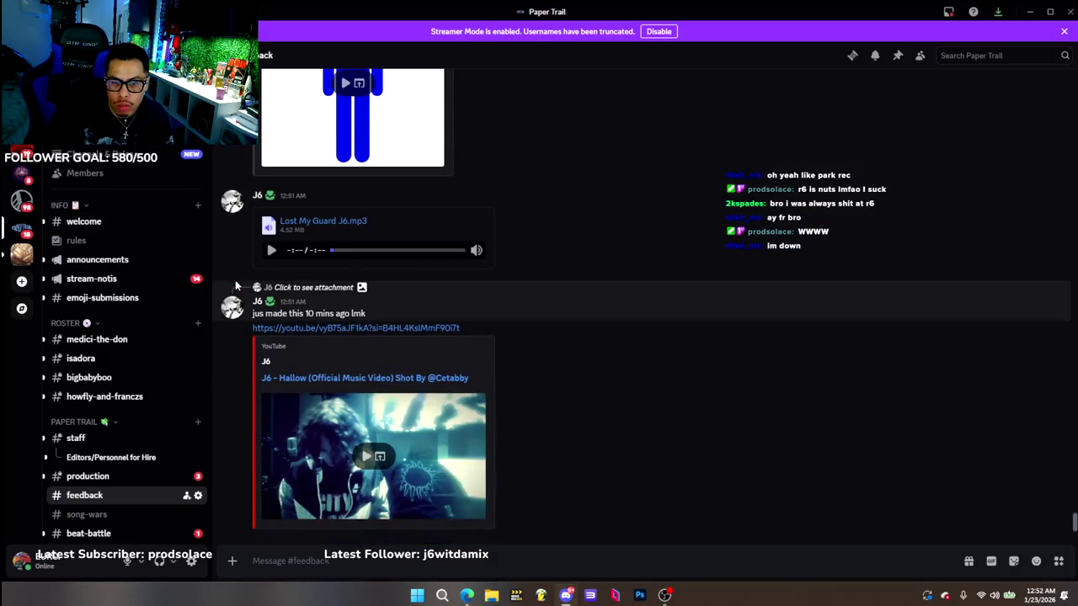
Scroll up to the fleX SoundCloud post, load its embedded player and start it
scroll(234, 283, up, 3)
scroll(426, 277, up, 2)
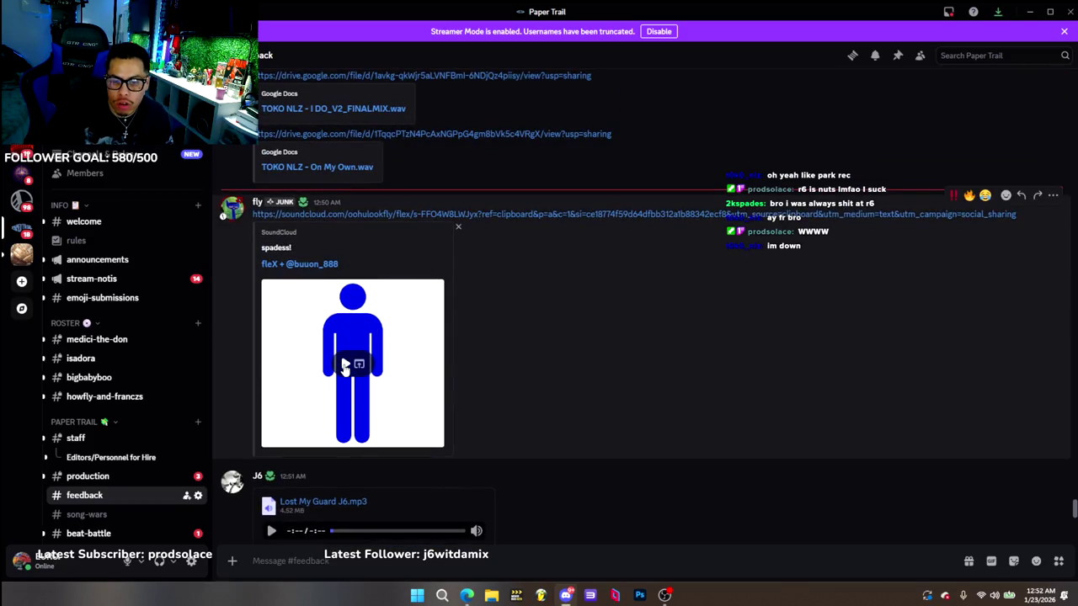
click(345, 368)
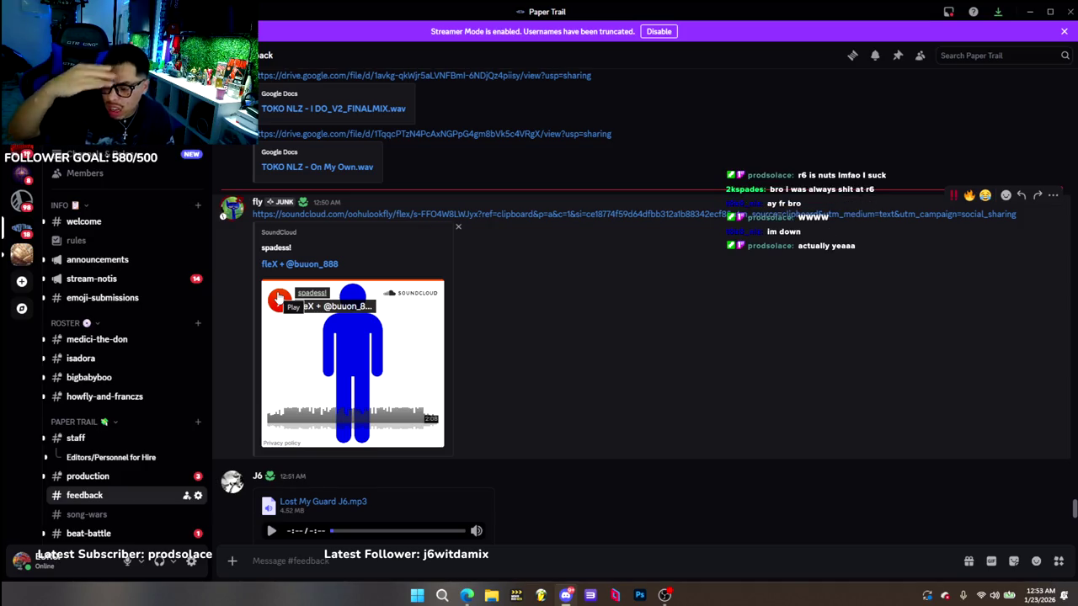
click(278, 299)
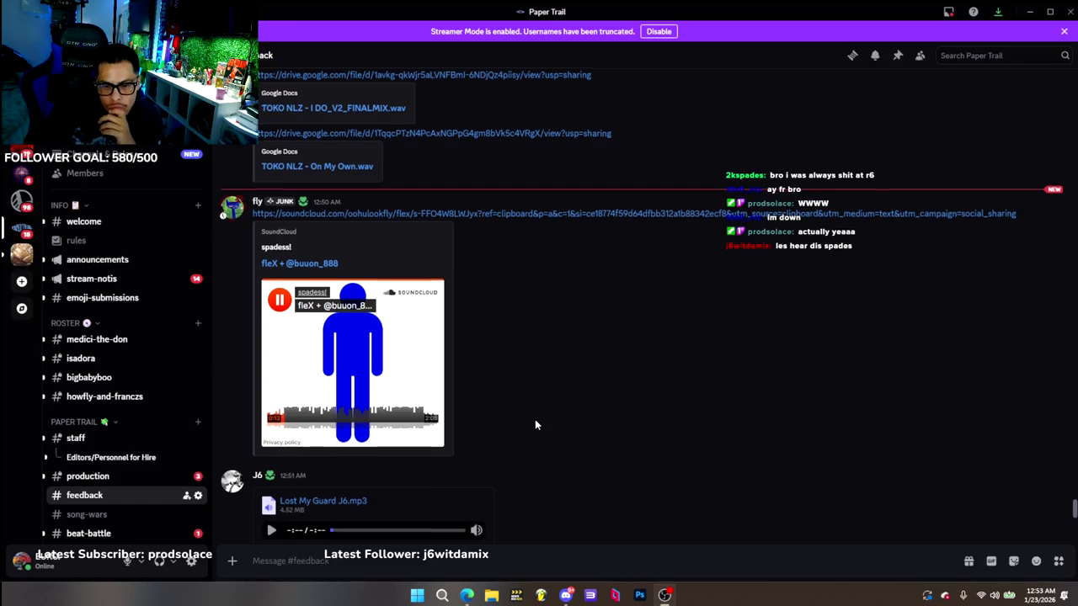
Scroll down to the new Acoustic.mp3 post captioned 'hope u wil like it:)'
scroll(535, 419, down, 2)
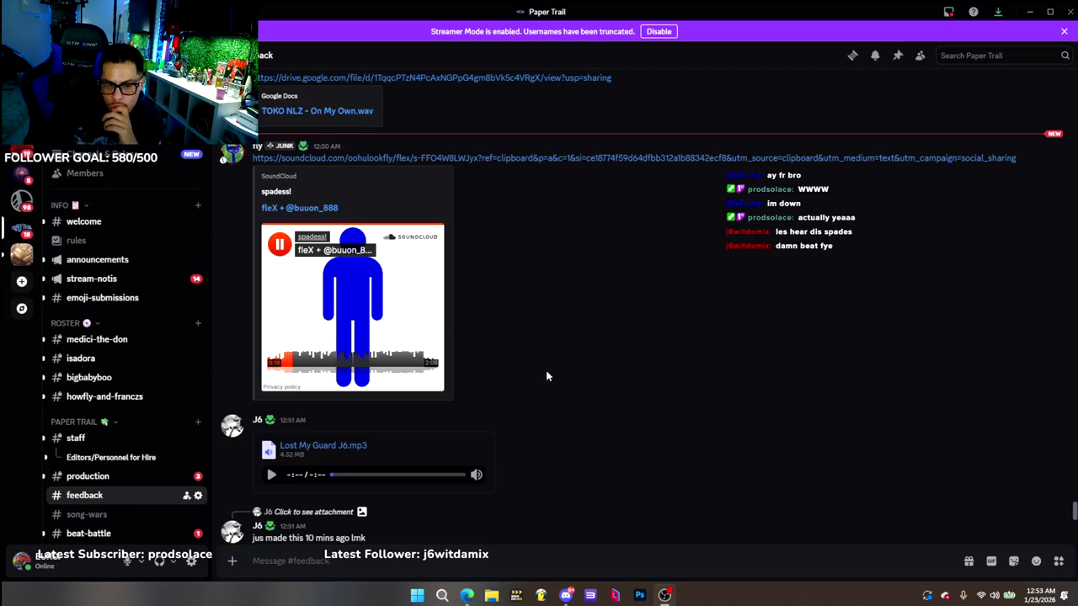
scroll(546, 376, down, 3)
scroll(548, 374, down, 3)
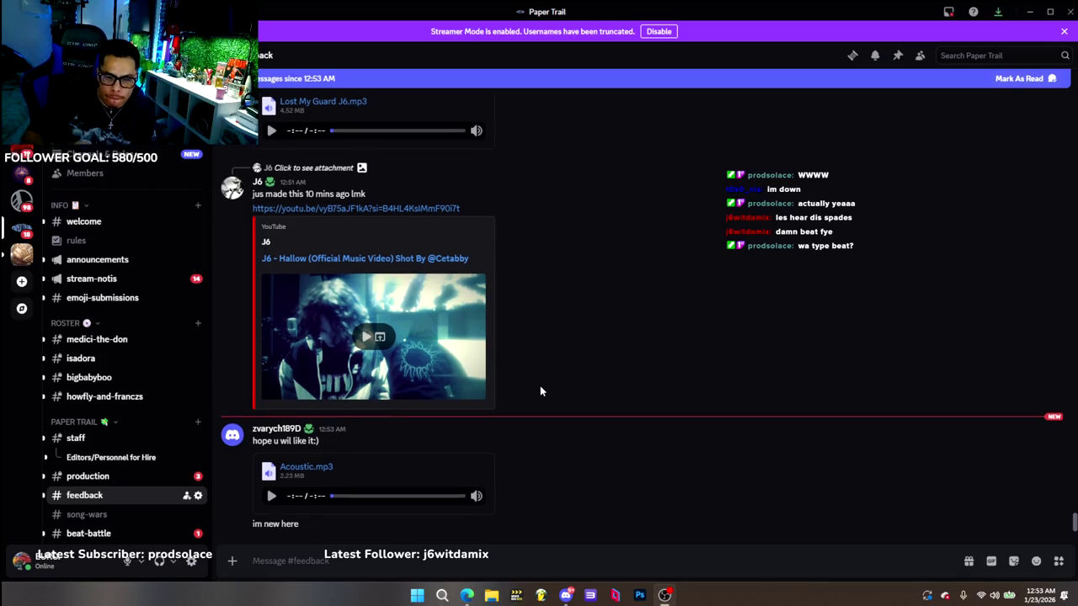
scroll(524, 432, up, 2)
scroll(519, 432, up, 3)
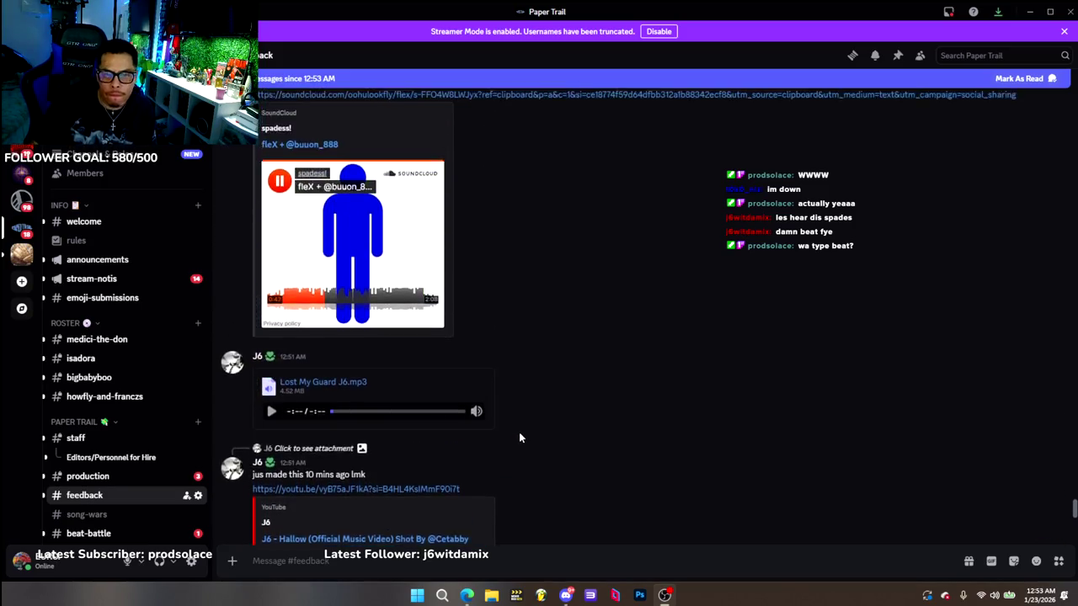
scroll(522, 425, up, 2)
scroll(524, 428, down, 3)
scroll(524, 425, down, 2)
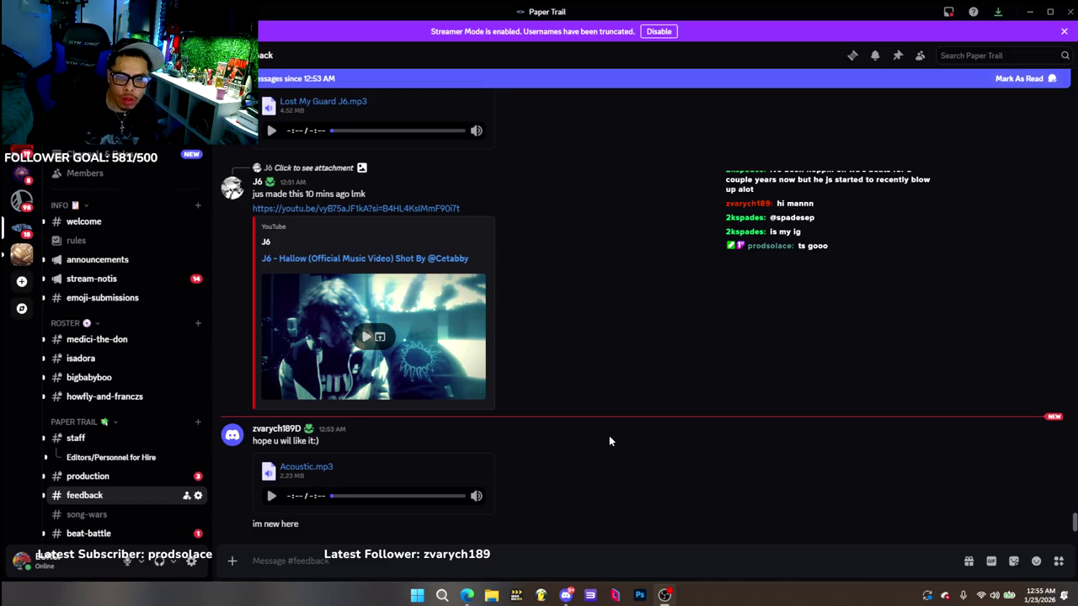
scroll(609, 436, up, 2)
scroll(599, 375, up, 2)
scroll(608, 386, up, 1)
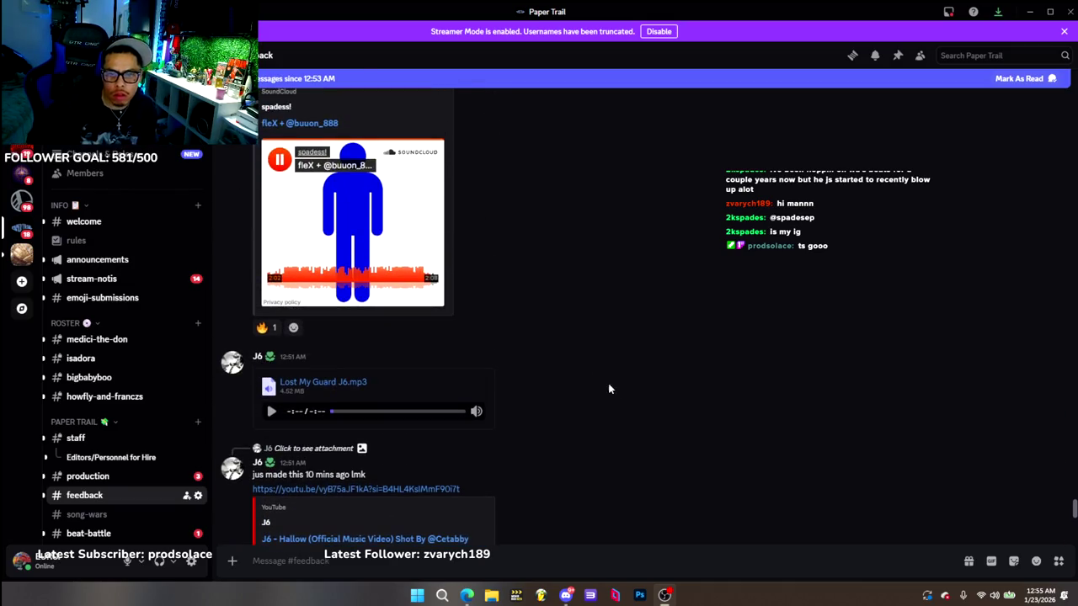
click(280, 159)
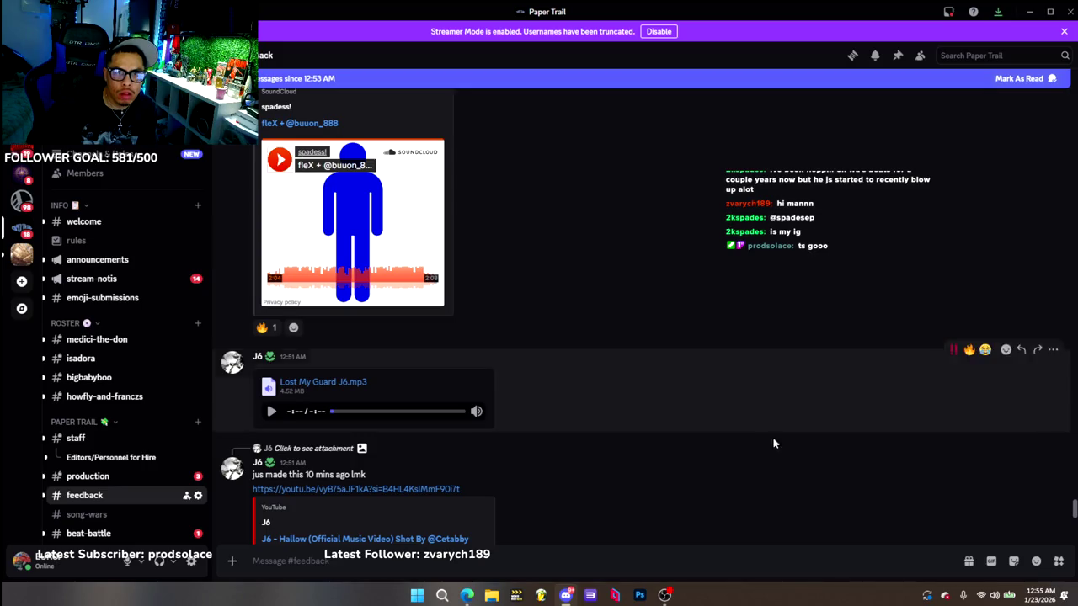
Pause the 'spadess!' track and add a 🔥 reaction to its post, making the count 2
click(665, 595)
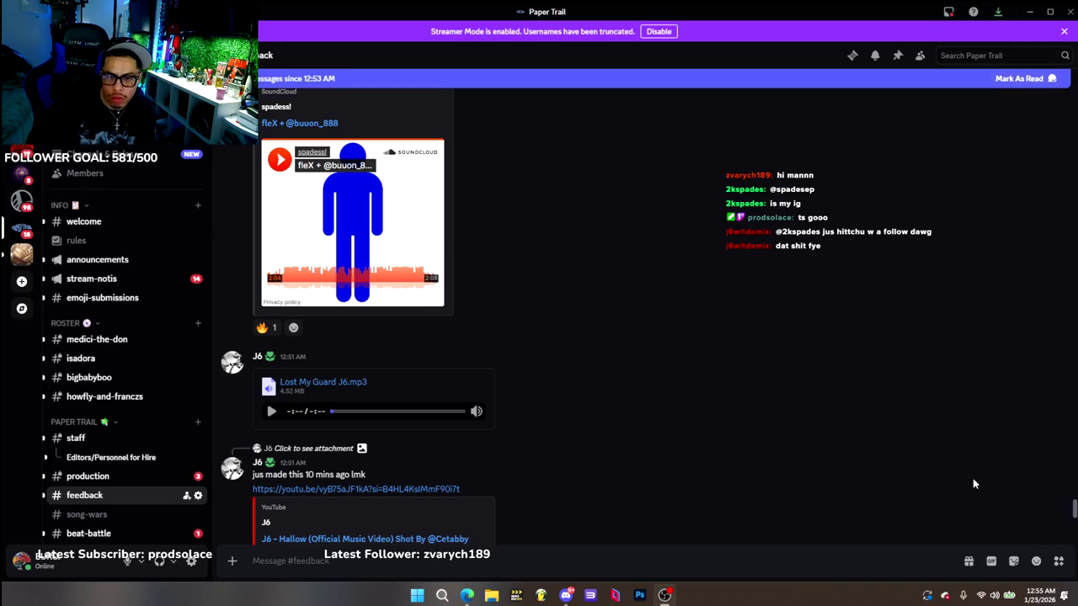
click(268, 328)
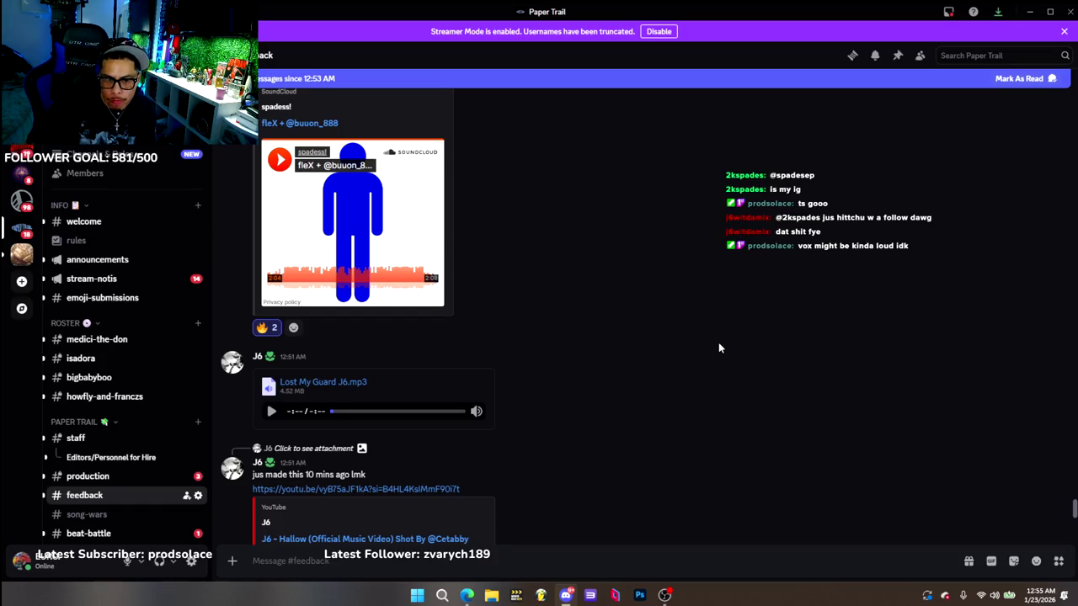
scroll(720, 343, down, 1)
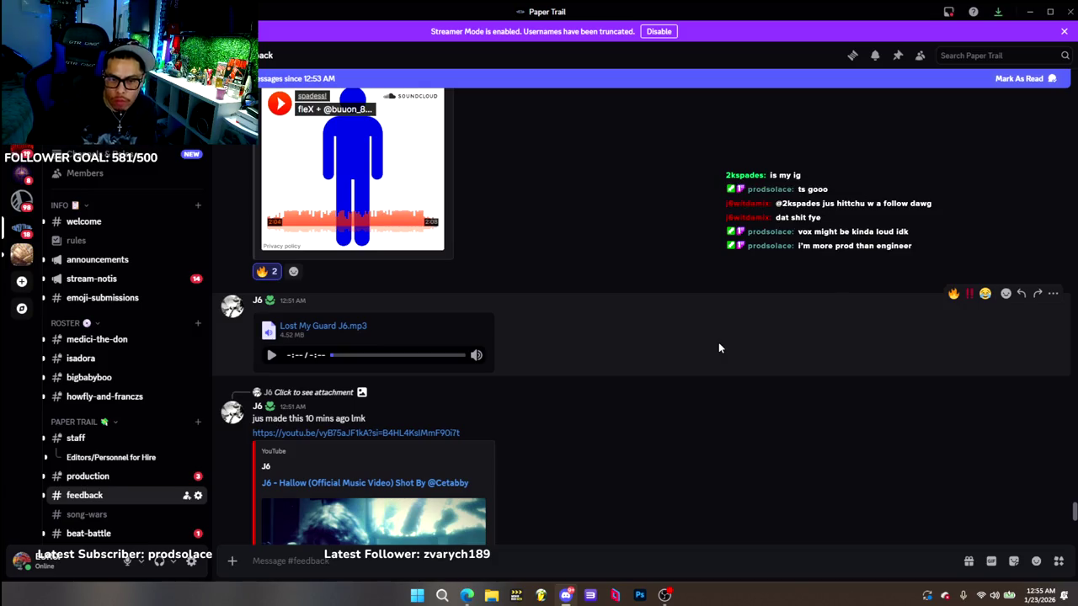
mouse_move(271, 411)
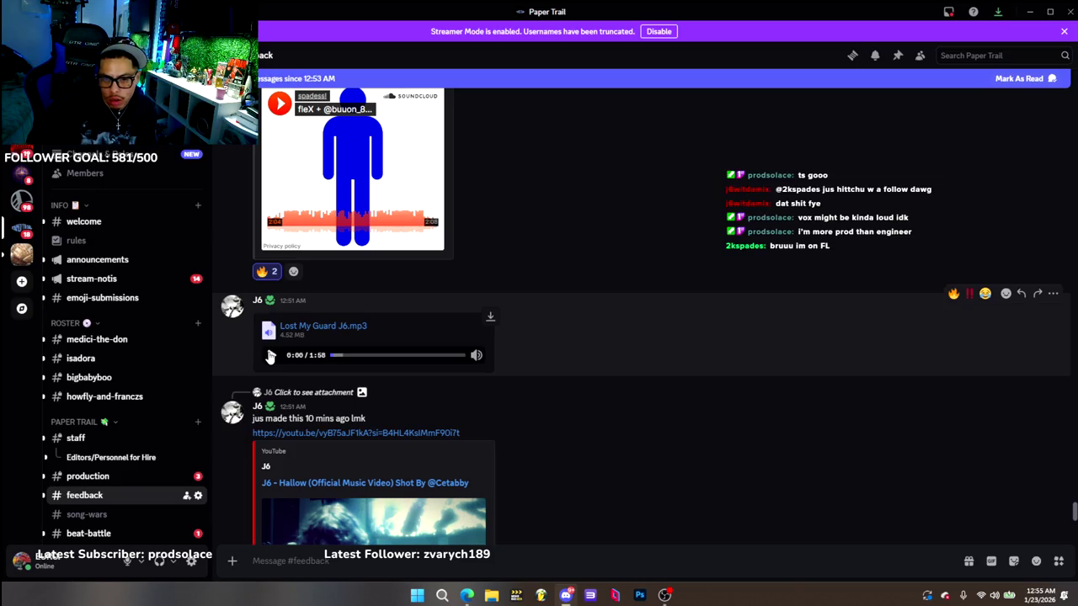
Play J6's 'Lost My Guard J6.mp3' attachment in the #feedback channel
scroll(245, 351, down, 1)
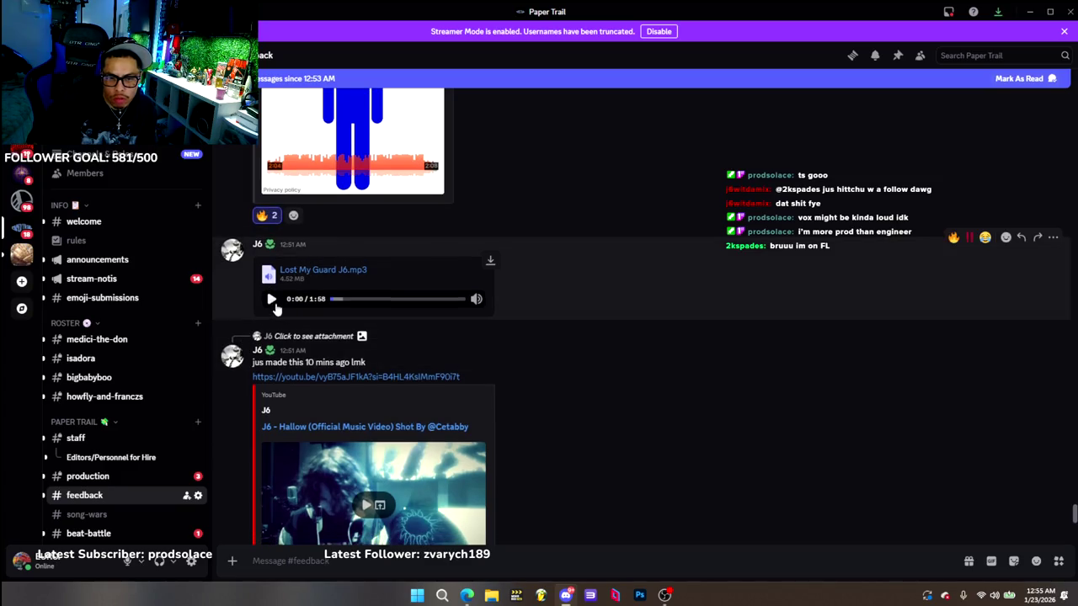
click(272, 301)
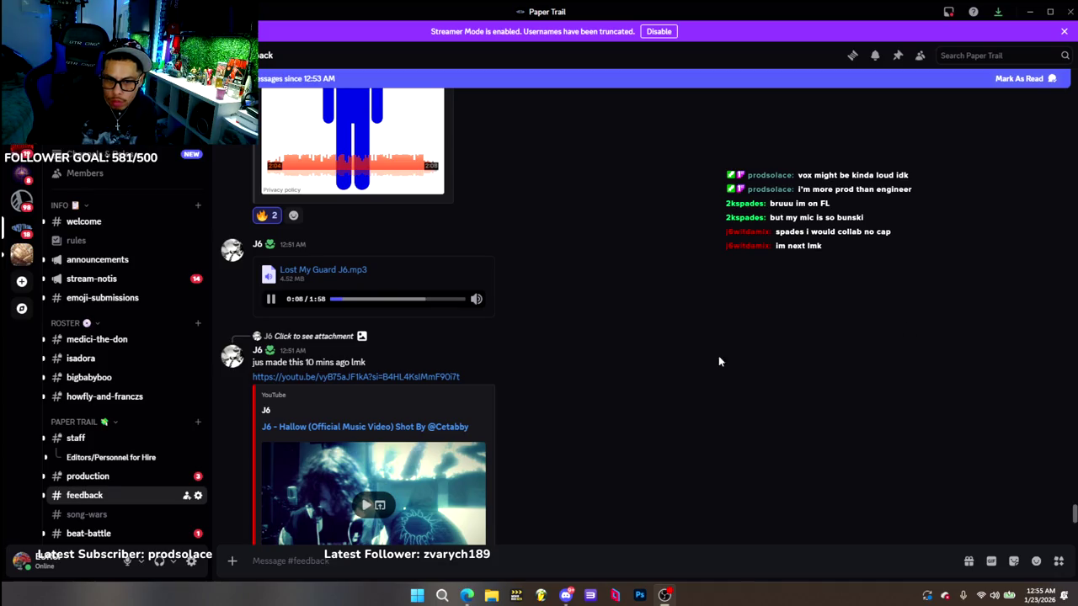
scroll(236, 310, down, 1)
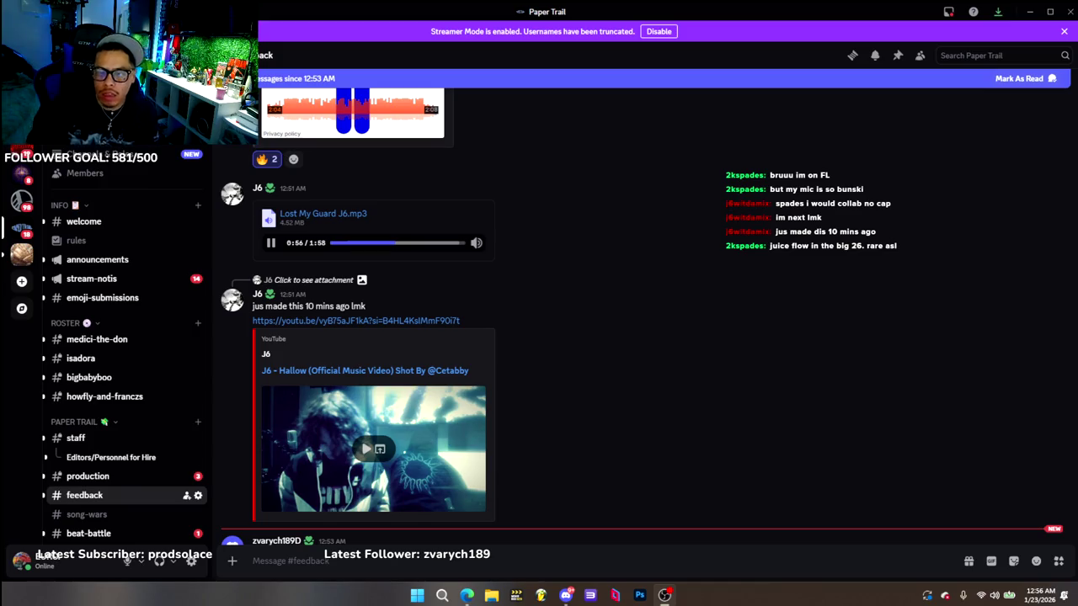
scroll(240, 170, down, 1)
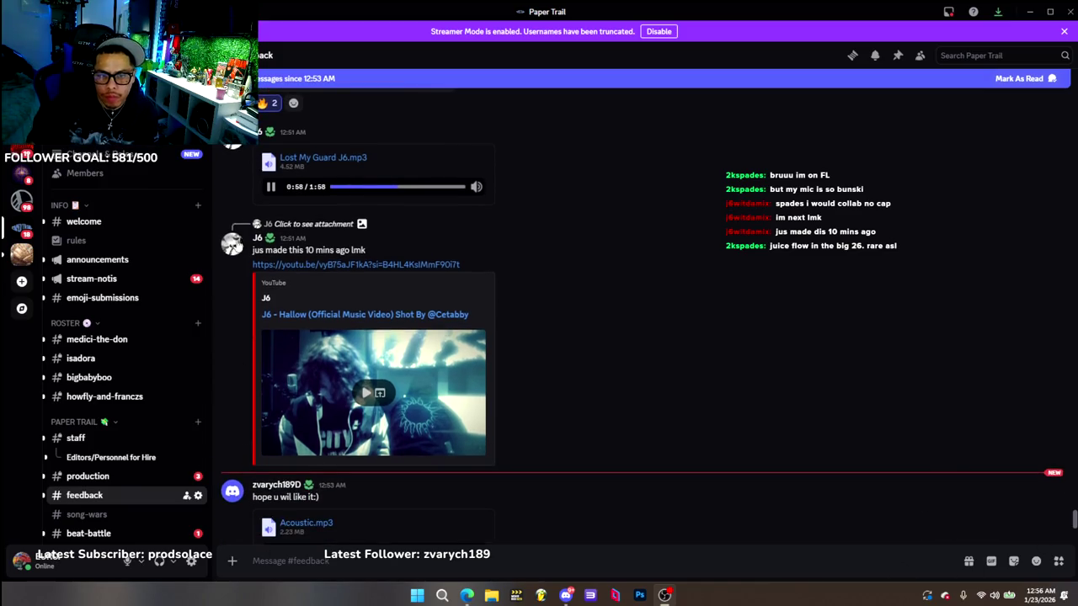
Scroll down to reveal Acoustic.mp3 while 'Lost My Guard J6.mp3' keeps playing
scroll(246, 356, down, 1)
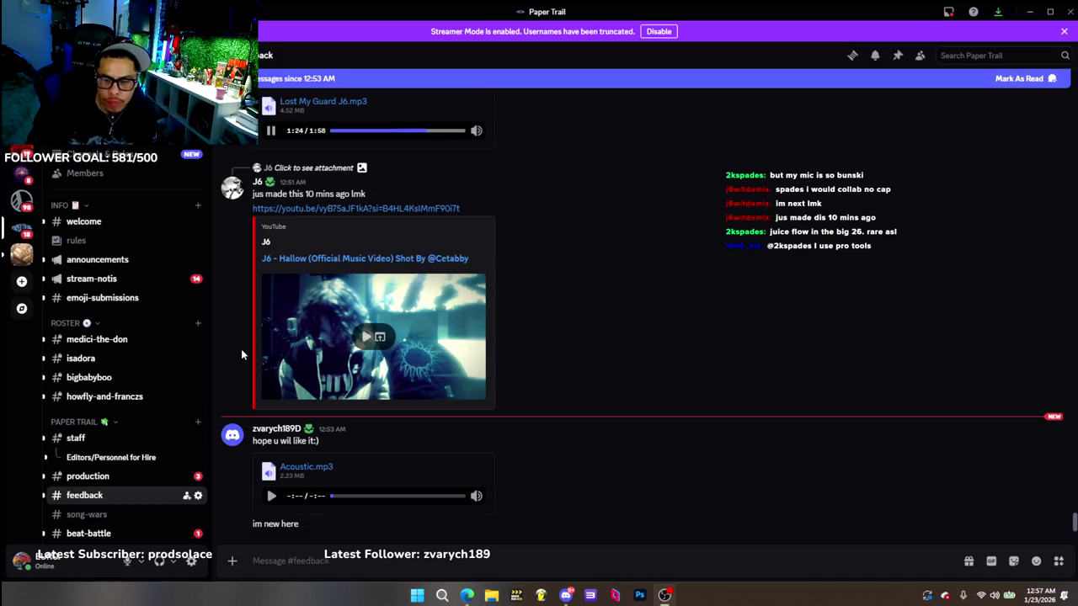
Minimize the Edge Google Drive window and scroll #feedback to the newest submissions
click(466, 595)
click(466, 596)
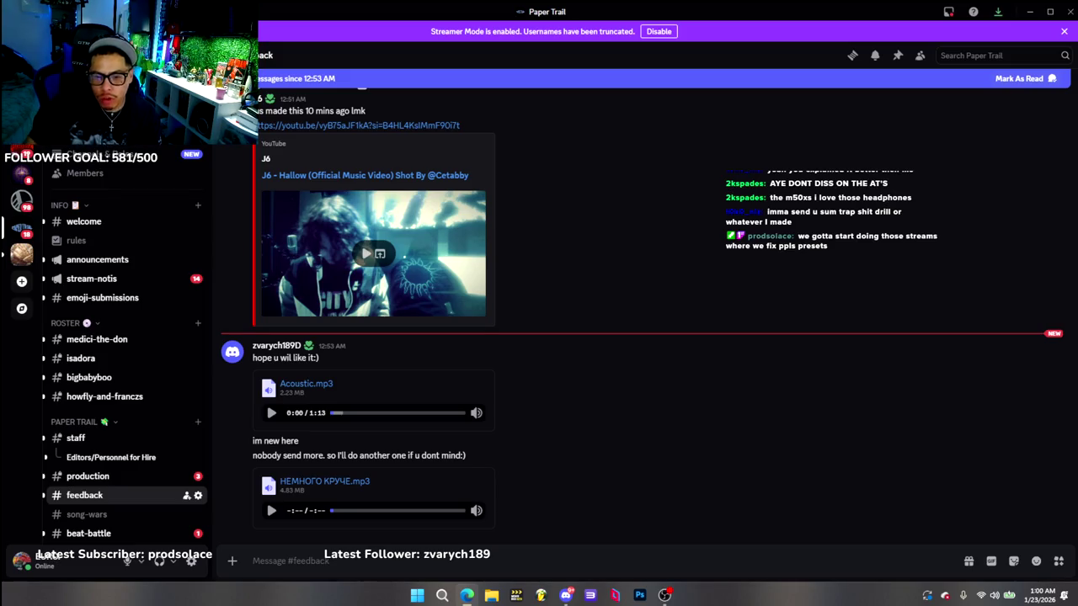
scroll(800, 345, up, 3)
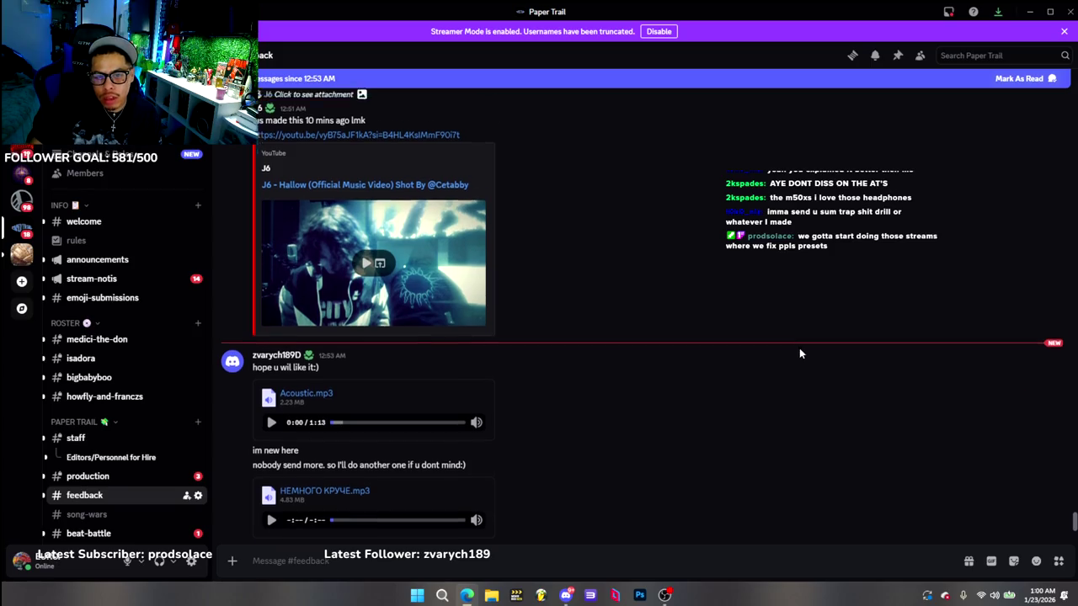
scroll(800, 350, down, 3)
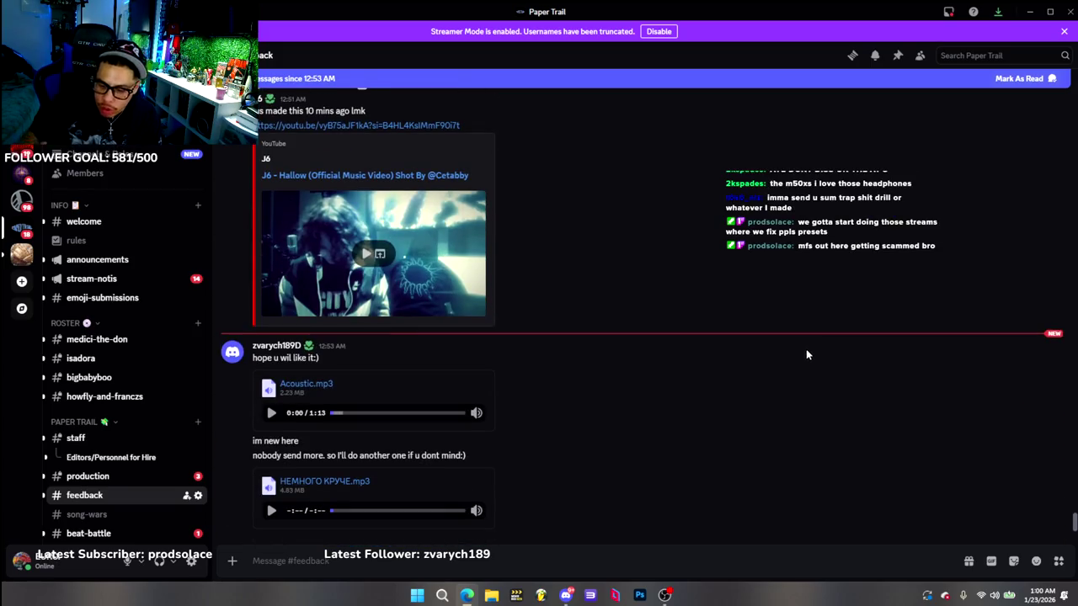